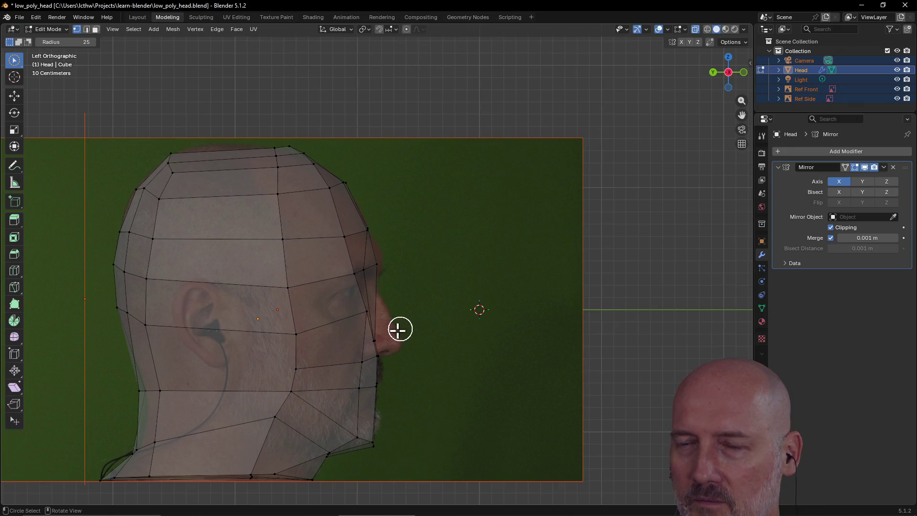
# Set a Front view from the view pie menu and switch to Quad View for top, front and side
pyautogui.moveTo(401, 329); pyautogui.dragTo(301, 340, button='middle')
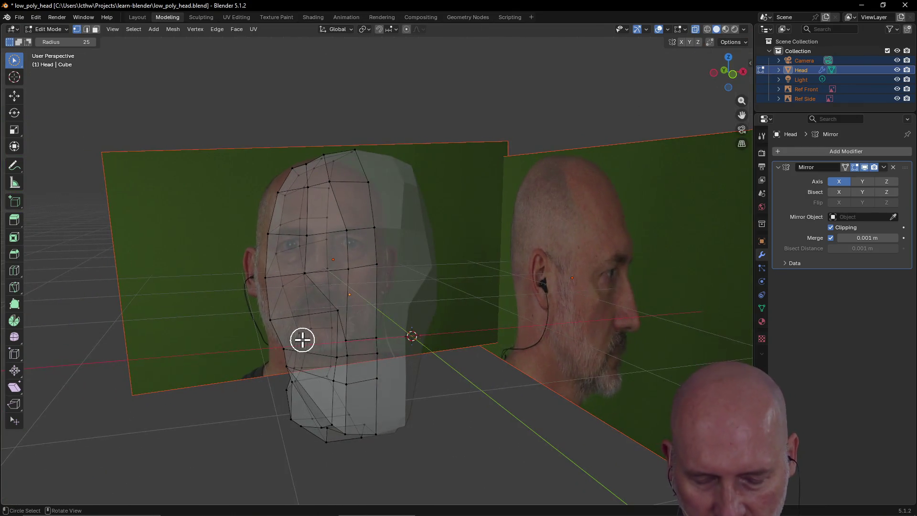
pyautogui.press('`')
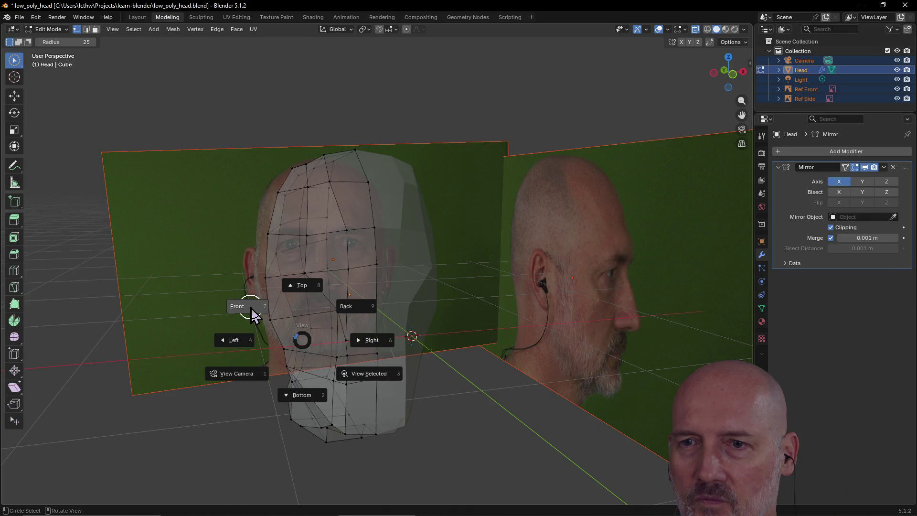
pyautogui.click(250, 307)
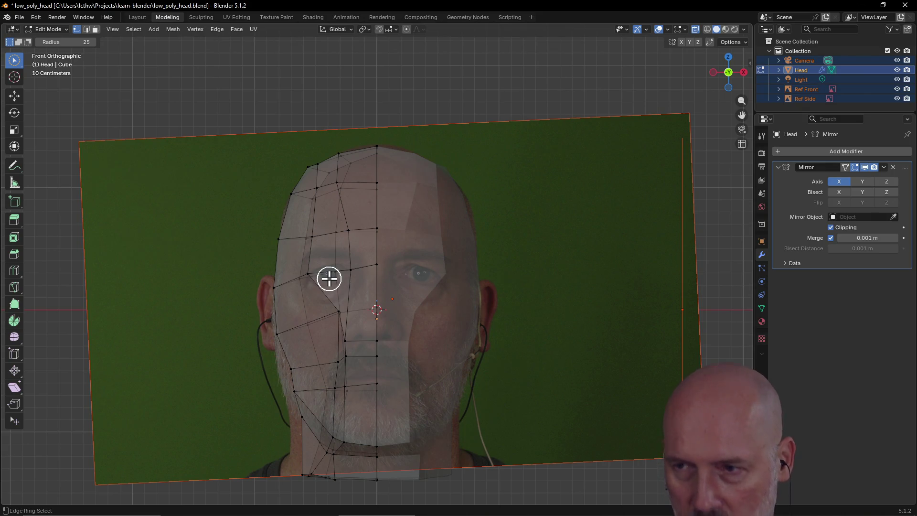
pyautogui.hotkey('ctrl', 'alt', 'q')
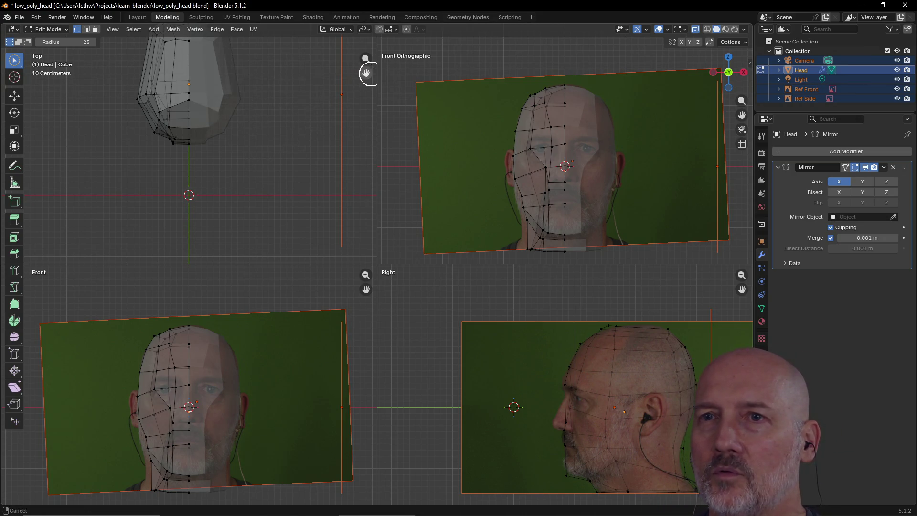
# Recentre the head in the Top viewport and bring up the File menu's recent files
pyautogui.moveTo(367, 72); pyautogui.dragTo(229, 104)
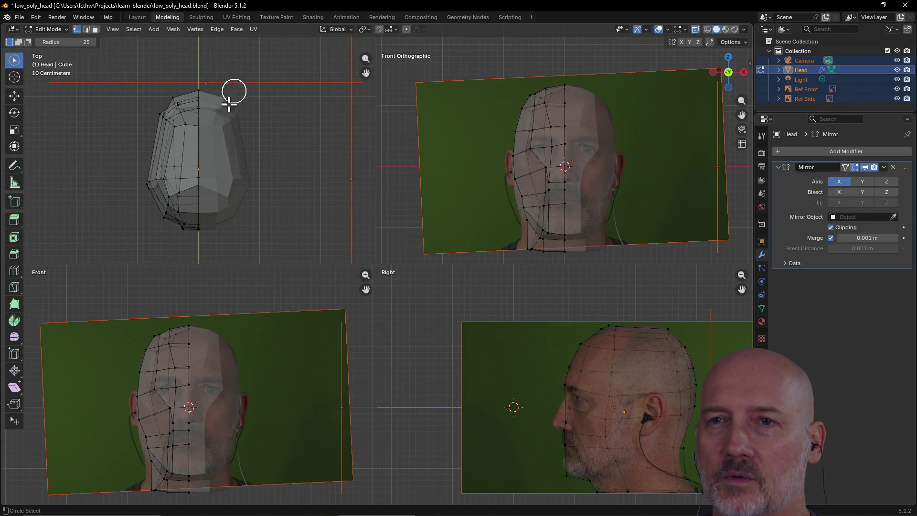
pyautogui.scroll(3, 230, 104)
pyautogui.scroll(-1, 180, 202)
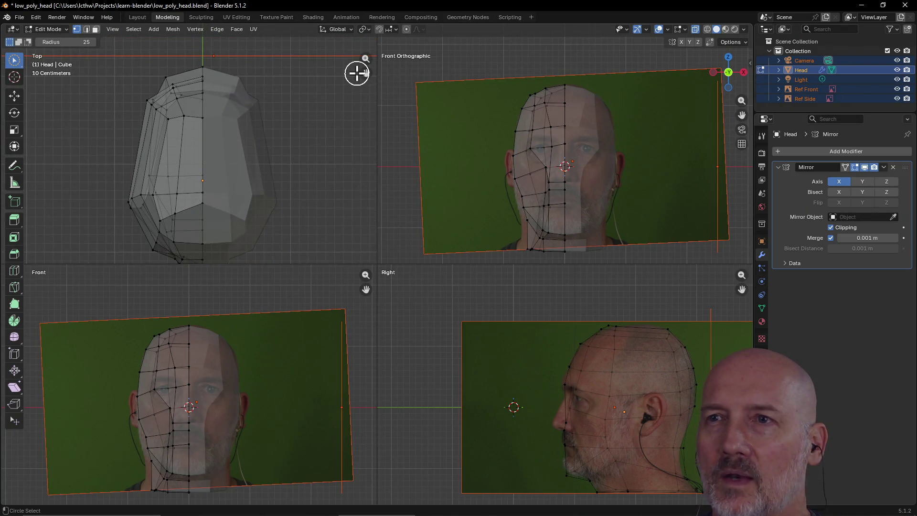
pyautogui.moveTo(366, 74); pyautogui.dragTo(365, 67)
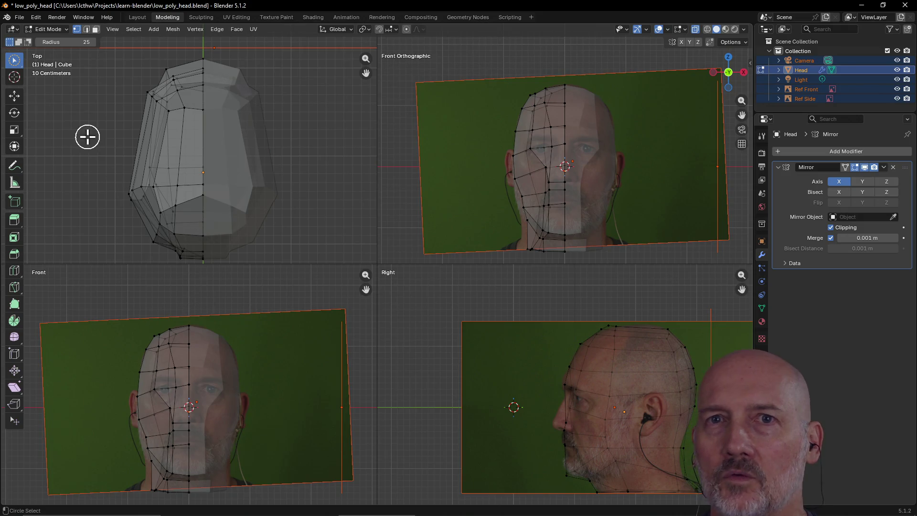
pyautogui.click(18, 16)
pyautogui.moveTo(37, 66)
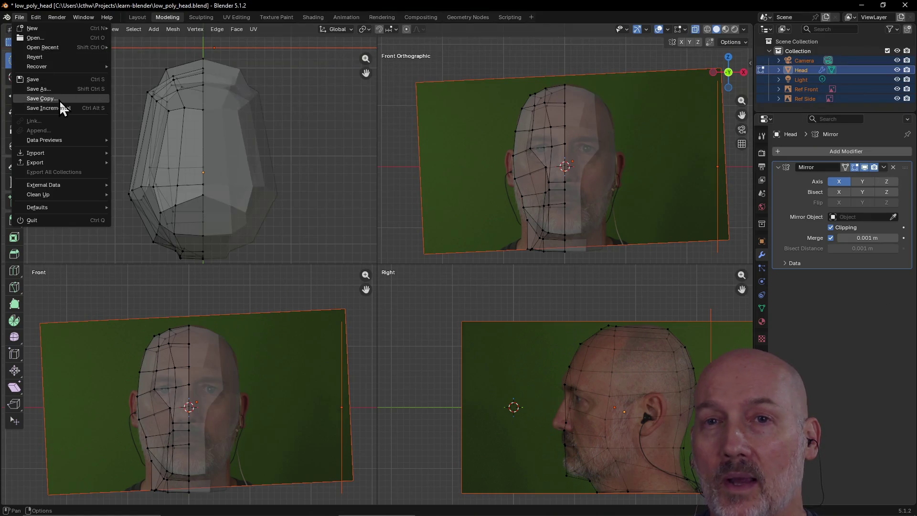
pyautogui.moveTo(43, 47)
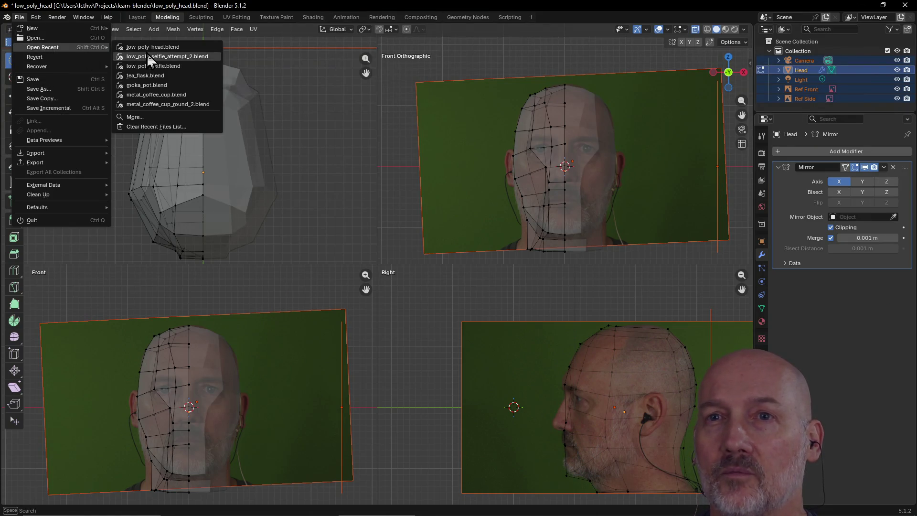
# Save the current file, load low_poly_selfie_attempt_2.blend and move to the Texture Paint workspace
pyautogui.click(152, 57)
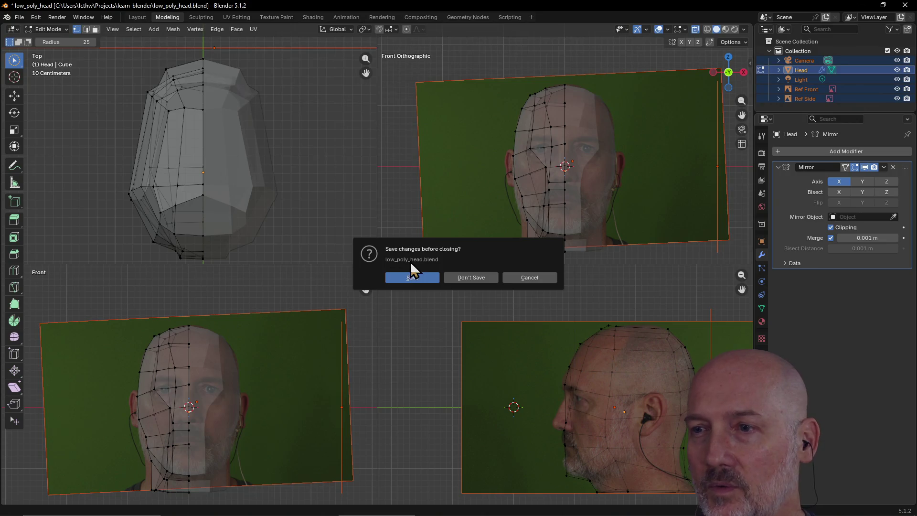
pyautogui.click(473, 282)
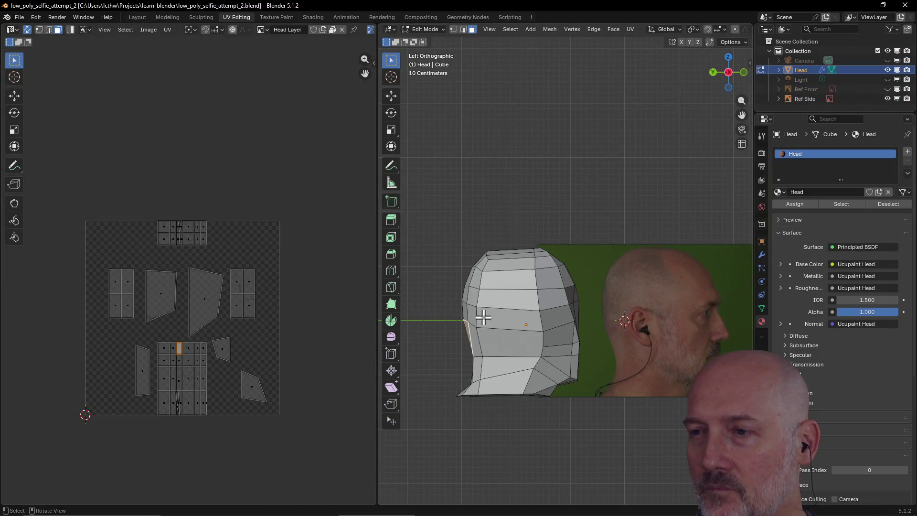
pyautogui.moveTo(483, 318)
pyautogui.mouseDown(button='middle')
pyautogui.moveTo(597, 341)
pyautogui.moveTo(575, 318)
pyautogui.mouseUp(button='middle')
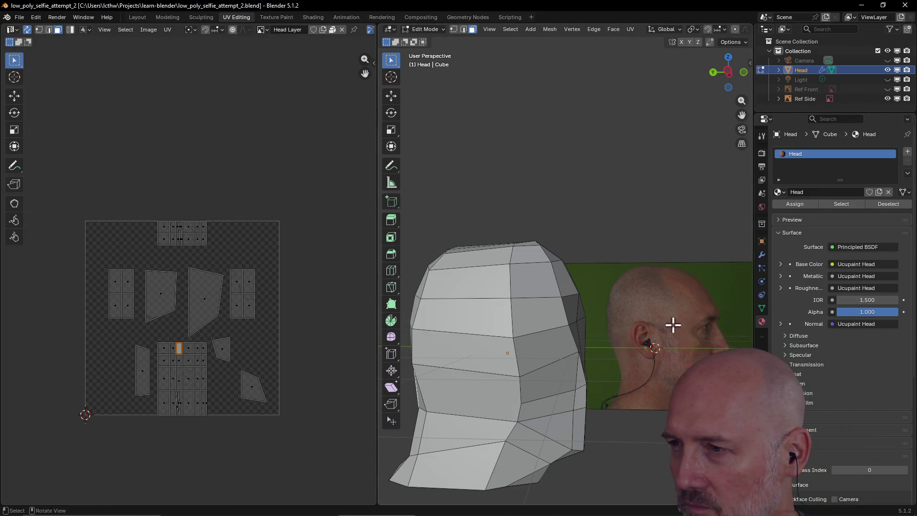
pyautogui.scroll(-2, 670, 321)
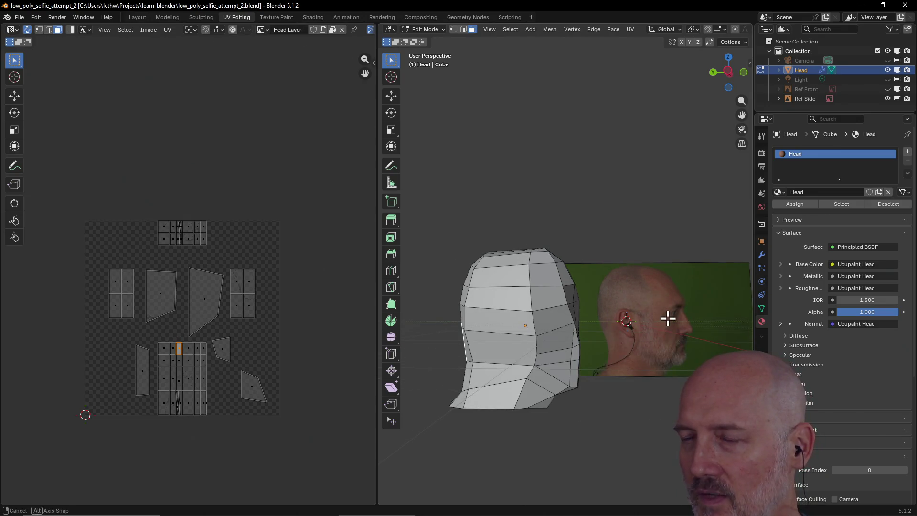
pyautogui.moveTo(668, 318); pyautogui.dragTo(674, 322, button='middle')
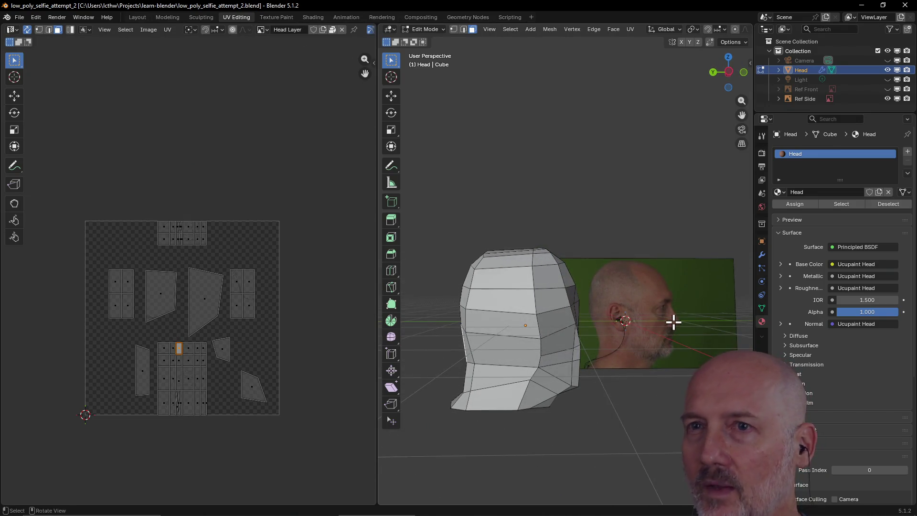
pyautogui.click(275, 16)
pyautogui.moveTo(543, 221); pyautogui.dragTo(127, 230, button='middle')
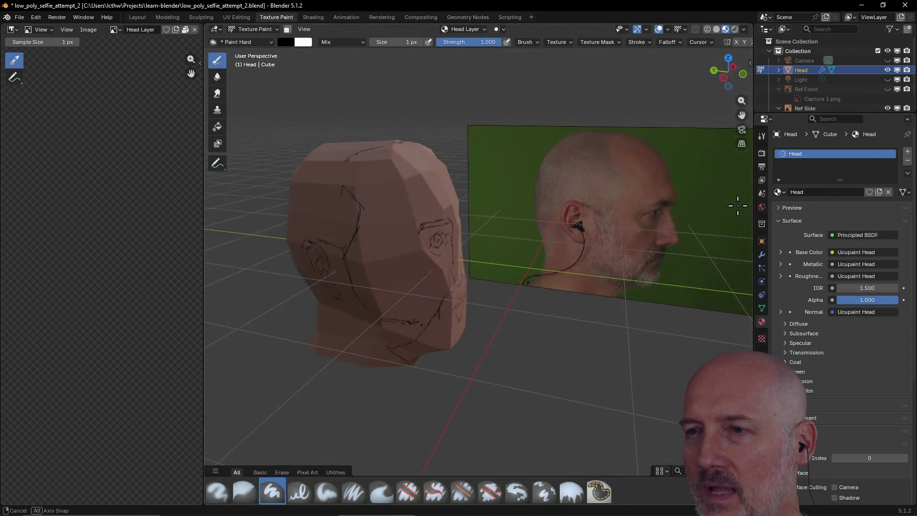
pyautogui.scroll(-3, 375, 250)
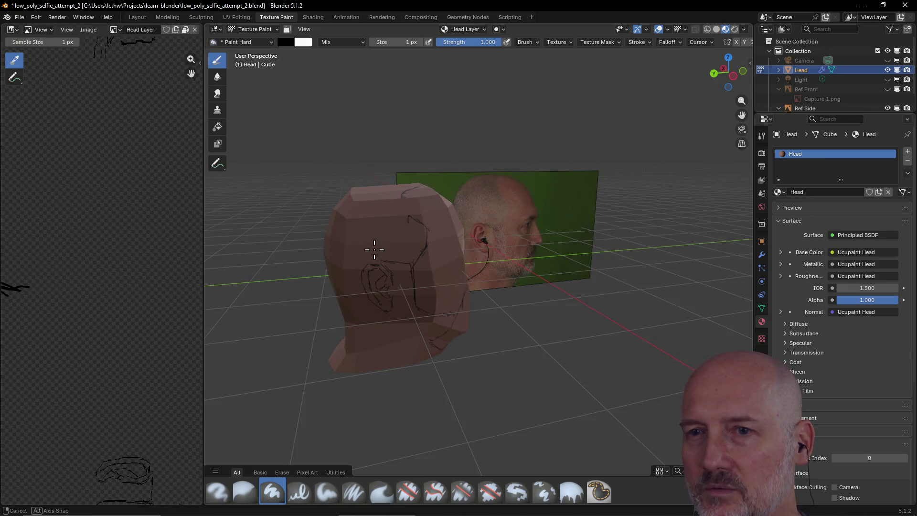
pyautogui.moveTo(375, 249); pyautogui.dragTo(286, 265, button='middle')
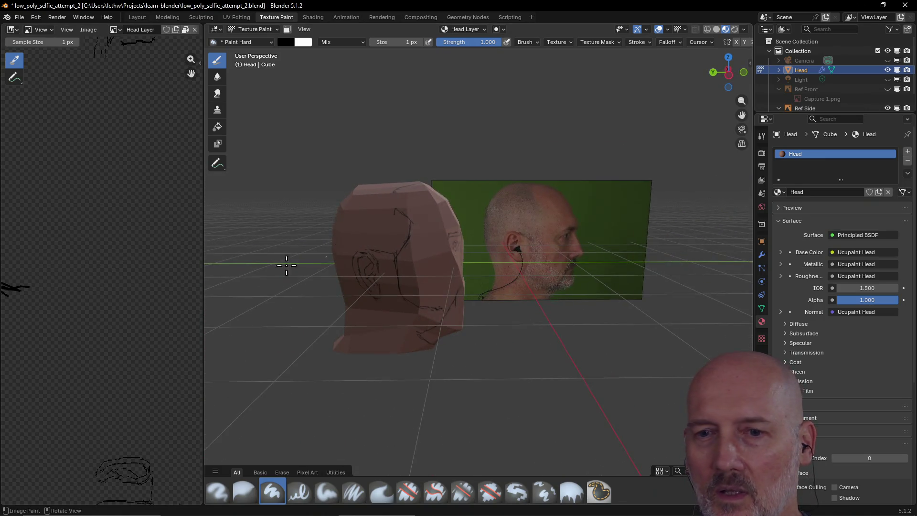
pyautogui.scroll(-3, 117, 249)
pyautogui.scroll(1, 117, 249)
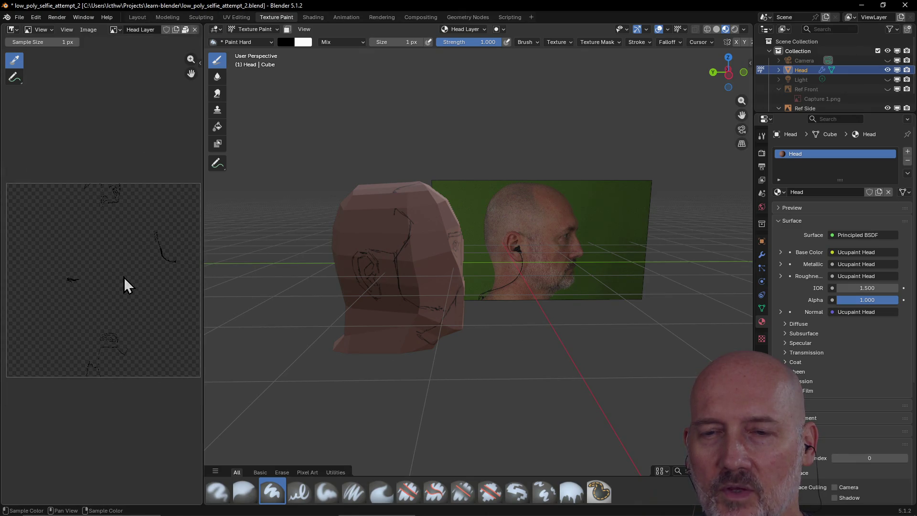
pyautogui.scroll(3, 97, 278)
pyautogui.scroll(1, 95, 278)
pyautogui.scroll(-1, 96, 278)
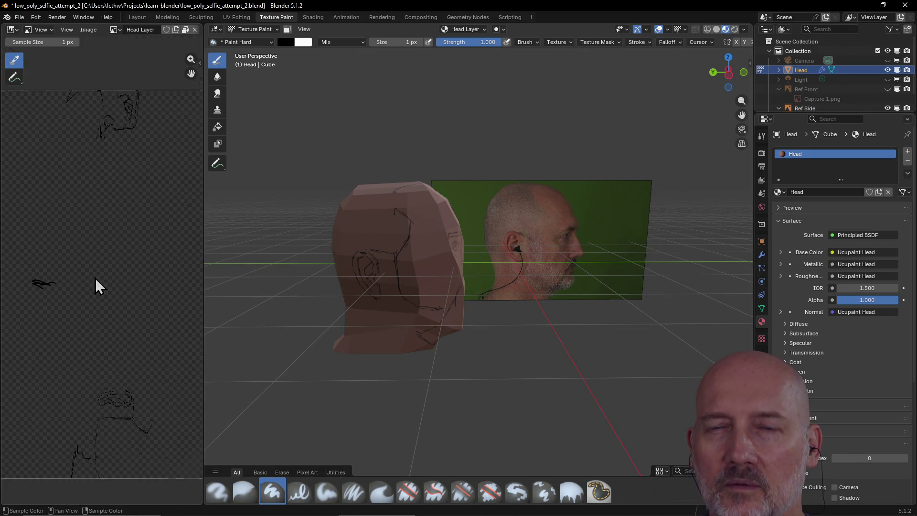
pyautogui.scroll(-2, 96, 286)
pyautogui.moveTo(352, 259)
pyautogui.mouseDown(button='middle')
pyautogui.moveTo(401, 262)
pyautogui.moveTo(401, 274)
pyautogui.mouseUp(button='middle')
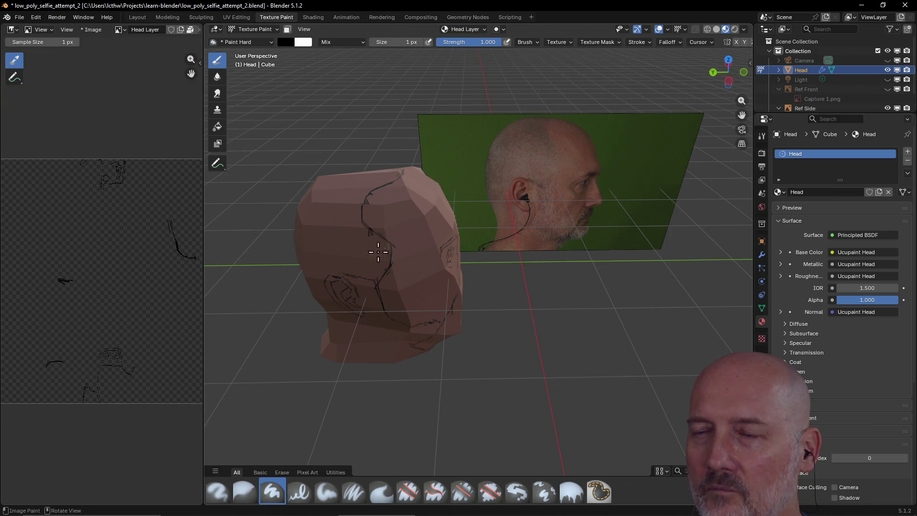
pyautogui.moveTo(378, 251)
pyautogui.mouseDown(button='middle')
pyautogui.moveTo(420, 215)
pyautogui.moveTo(318, 235)
pyautogui.moveTo(389, 221)
pyautogui.moveTo(533, 216)
pyautogui.moveTo(614, 188)
pyautogui.moveTo(552, 225)
pyautogui.moveTo(588, 205)
pyautogui.moveTo(551, 215)
pyautogui.moveTo(518, 359)
pyautogui.mouseUp(button='middle')
pyautogui.scroll(2, 578, 210)
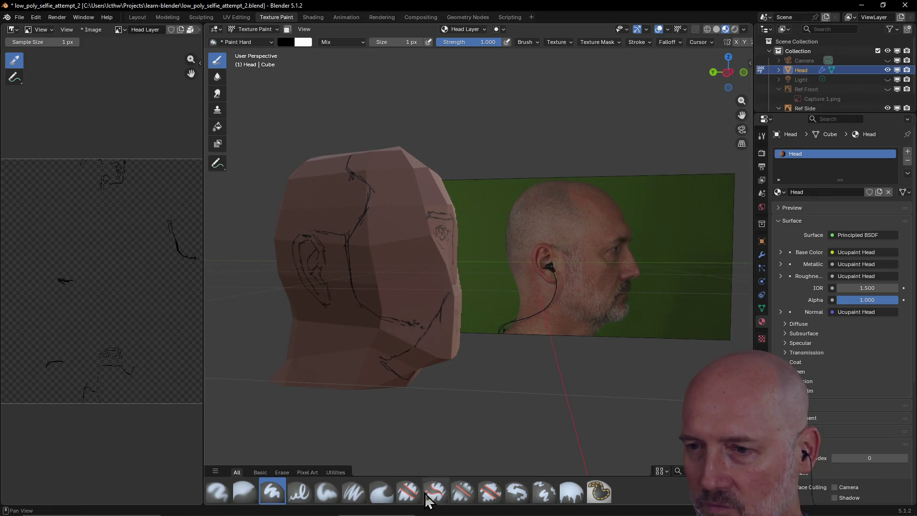
pyautogui.moveTo(406, 294)
pyautogui.mouseDown(button='middle')
pyautogui.moveTo(488, 238)
pyautogui.moveTo(610, 248)
pyautogui.moveTo(451, 281)
pyautogui.moveTo(524, 205)
pyautogui.moveTo(599, 214)
pyautogui.mouseUp(button='middle')
pyautogui.scroll(2, 459, 258)
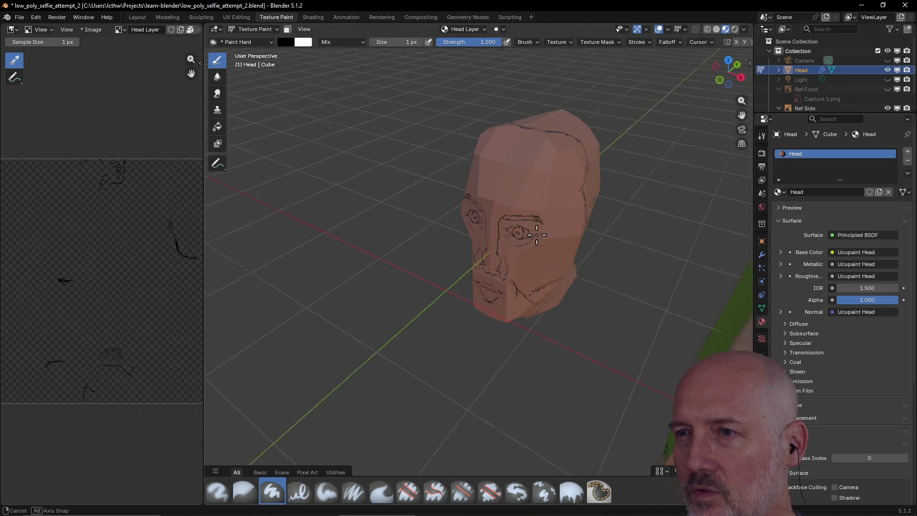
pyautogui.moveTo(461, 266); pyautogui.dragTo(514, 264, button='middle')
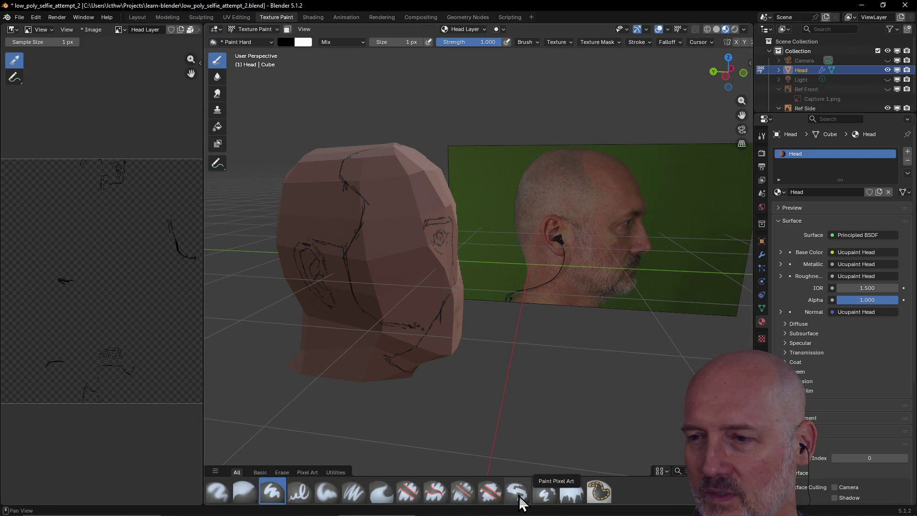
# Review the face from the front and three-quarter views, save the file with Ctrl+S, then switch windows
pyautogui.moveTo(501, 450)
pyautogui.mouseDown(button='middle')
pyautogui.moveTo(444, 339)
pyautogui.moveTo(452, 342)
pyautogui.mouseUp(button='middle')
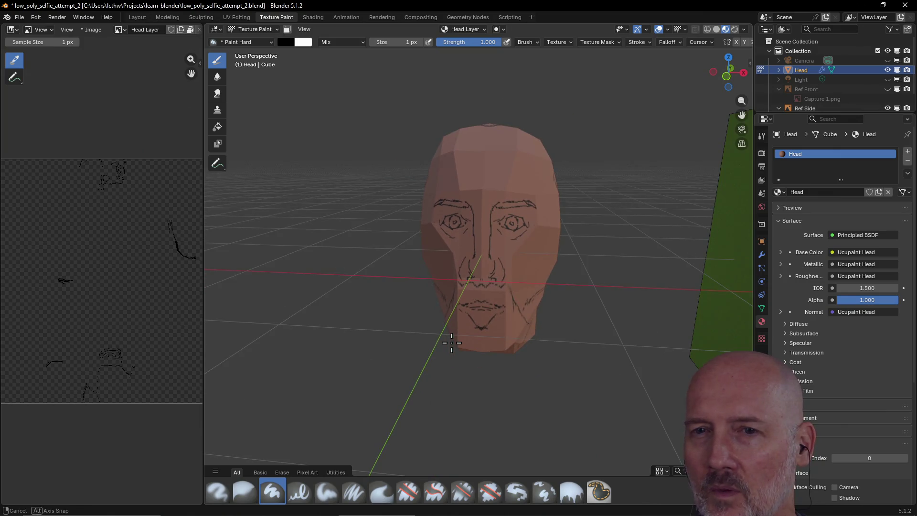
pyautogui.moveTo(452, 342)
pyautogui.mouseDown(button='middle')
pyautogui.moveTo(537, 343)
pyautogui.moveTo(487, 343)
pyautogui.mouseUp(button='middle')
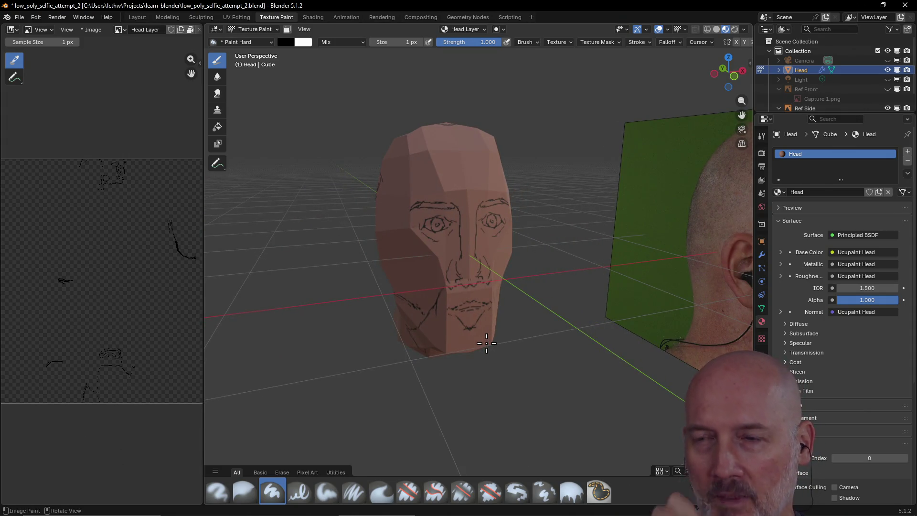
pyautogui.hotkey('ctrl', 's')
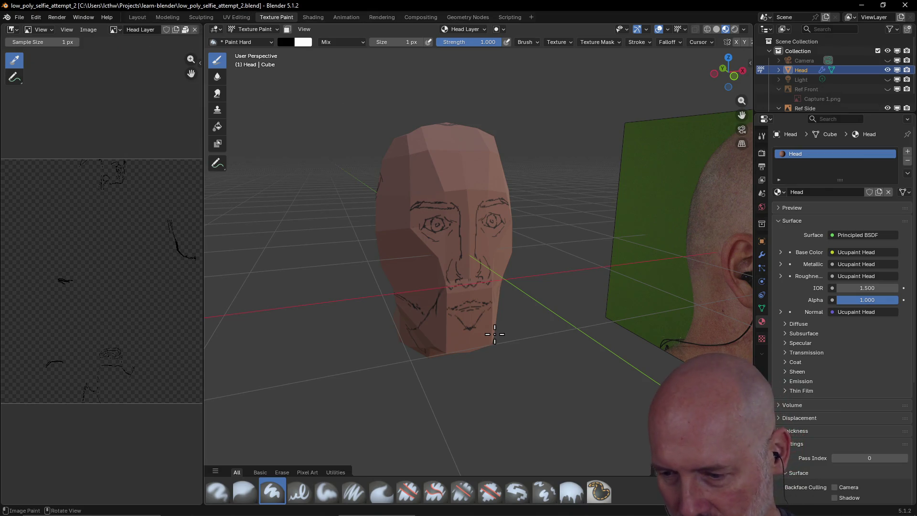
pyautogui.hotkey('ctrl', 's')
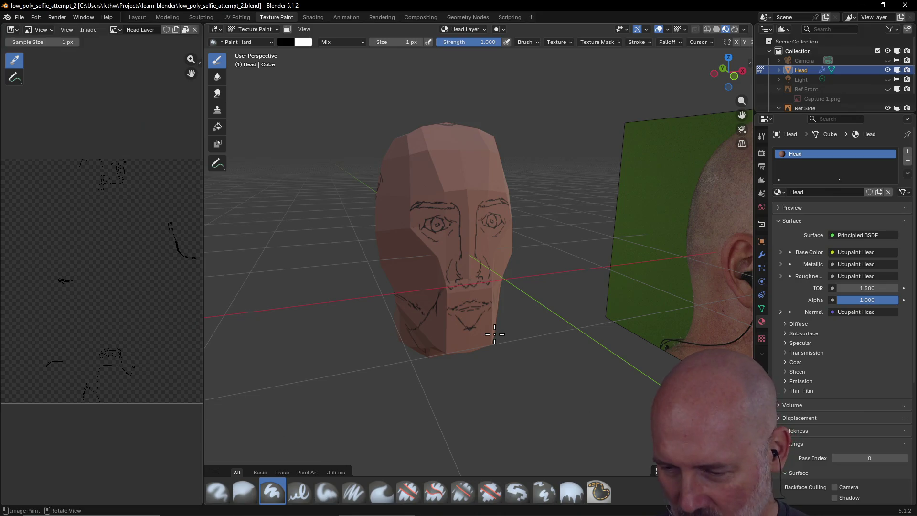
pyautogui.hotkey('alt', 'Tab')
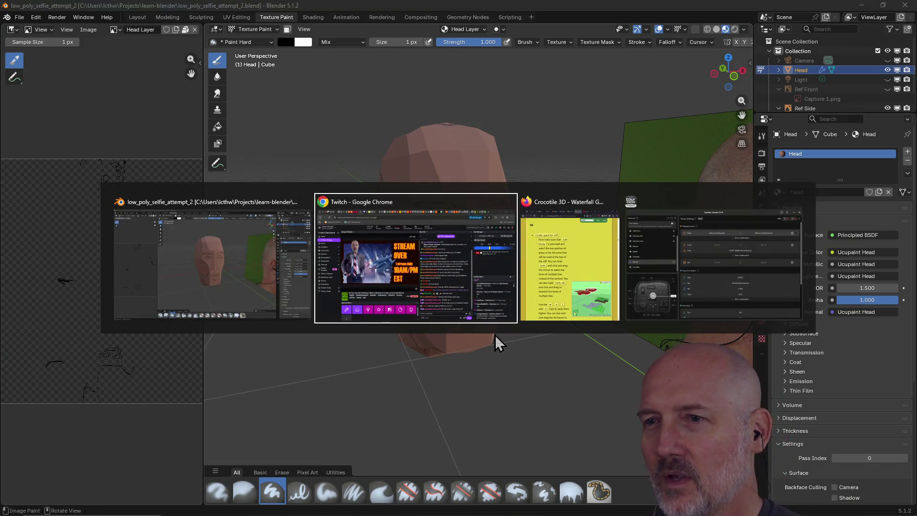
pyautogui.press('Escape')
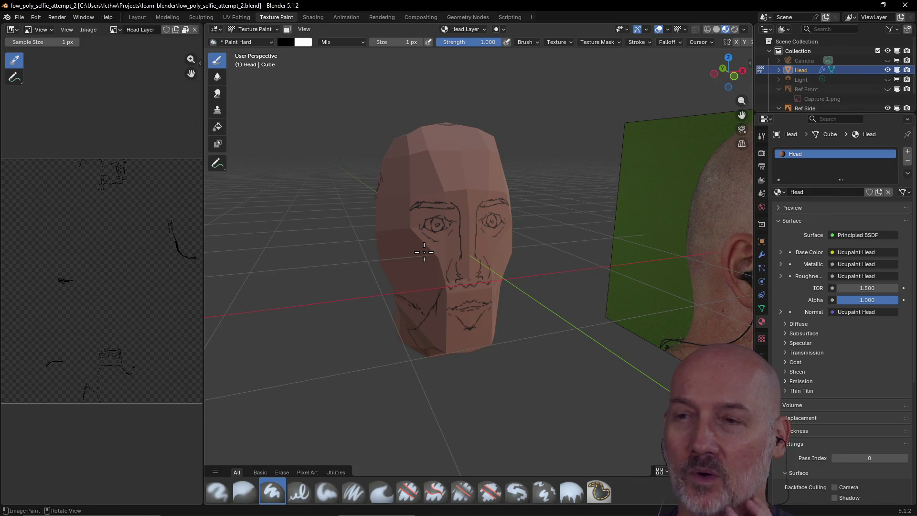
pyautogui.scroll(2, 424, 252)
pyautogui.scroll(-2, 424, 251)
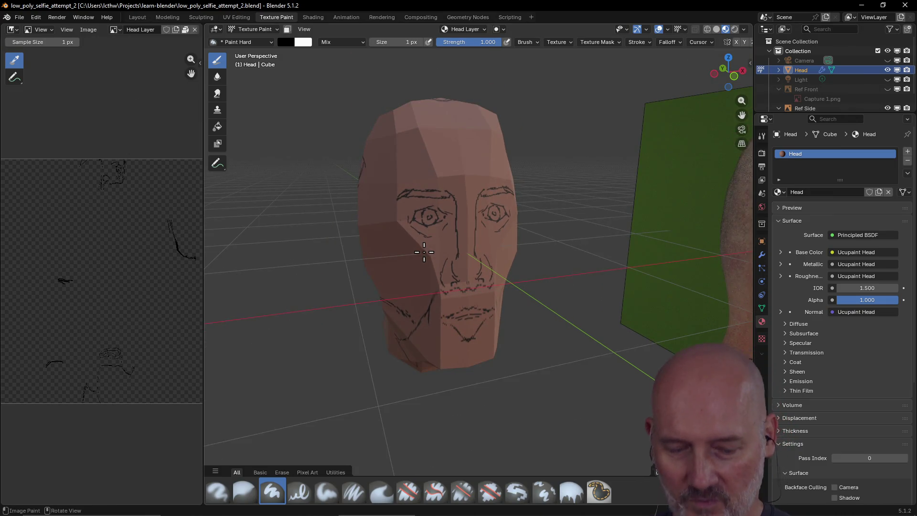
pyautogui.moveTo(423, 251)
pyautogui.mouseDown(button='middle')
pyautogui.moveTo(521, 239)
pyautogui.moveTo(487, 242)
pyautogui.moveTo(510, 239)
pyautogui.moveTo(485, 232)
pyautogui.moveTo(472, 249)
pyautogui.mouseUp(button='middle')
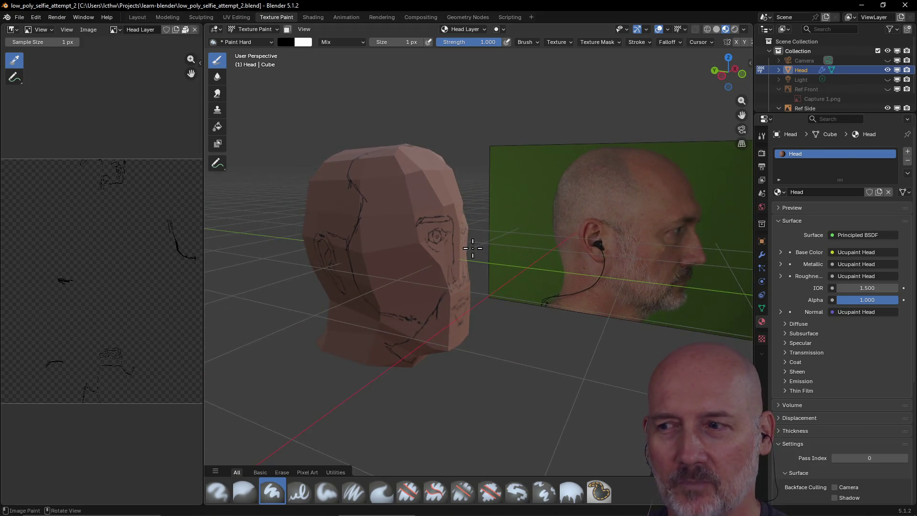
pyautogui.scroll(2, 473, 248)
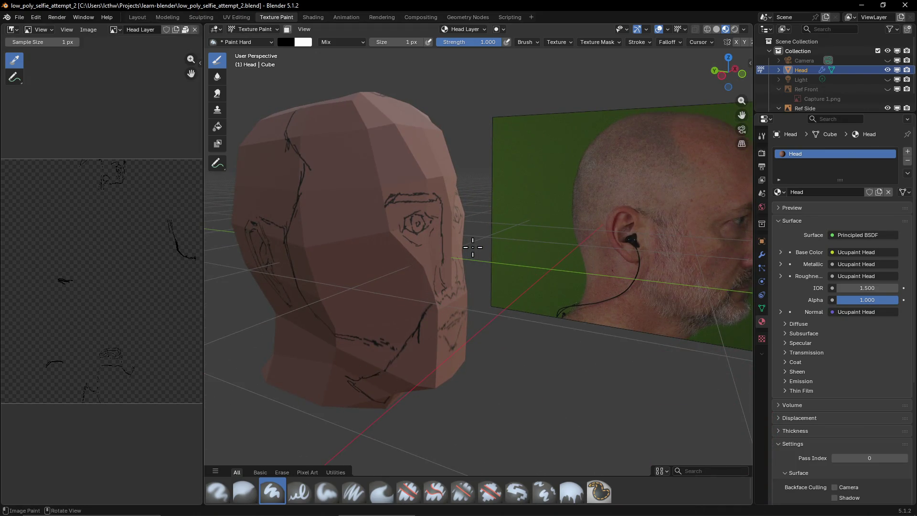
pyautogui.scroll(-2, 473, 248)
pyautogui.moveTo(474, 248)
pyautogui.mouseDown(button='middle')
pyautogui.moveTo(502, 237)
pyautogui.moveTo(476, 238)
pyautogui.mouseUp(button='middle')
pyautogui.scroll(2, 475, 237)
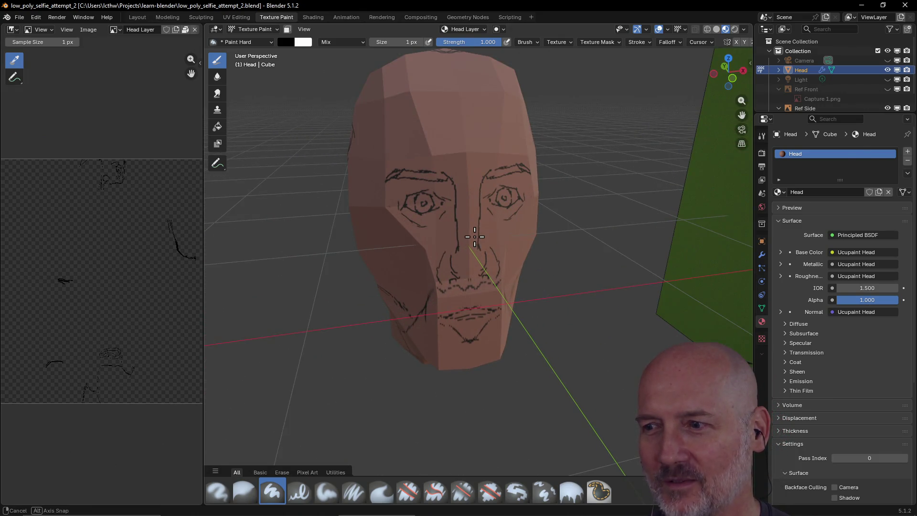
pyautogui.scroll(-2, 475, 237)
pyautogui.moveTo(475, 237)
pyautogui.mouseDown(button='middle')
pyautogui.moveTo(551, 222)
pyautogui.moveTo(459, 223)
pyautogui.moveTo(557, 210)
pyautogui.moveTo(574, 199)
pyautogui.moveTo(463, 222)
pyautogui.moveTo(524, 213)
pyautogui.mouseUp(button='middle')
pyautogui.scroll(2, 502, 230)
pyautogui.scroll(-2, 534, 230)
pyautogui.scroll(4, 463, 223)
pyautogui.scroll(1, 463, 223)
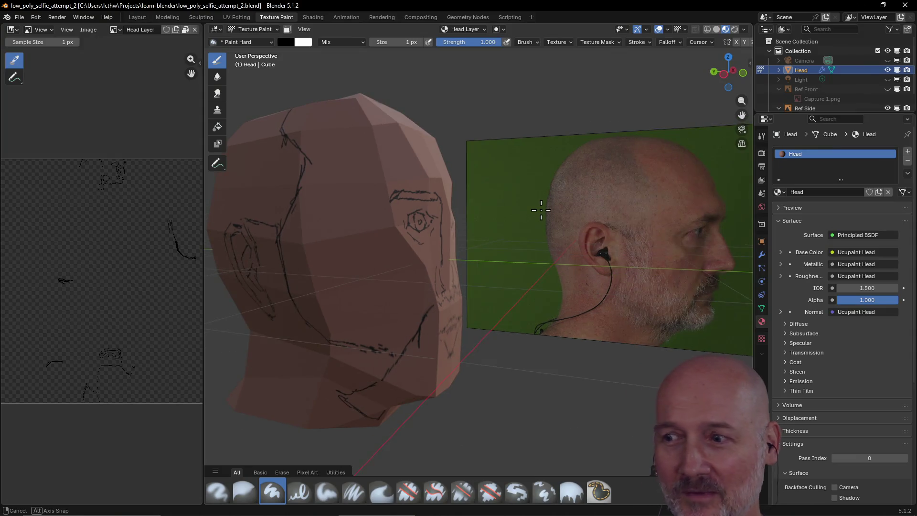
pyautogui.scroll(-2, 545, 206)
# Inspect the painted ear and back of the head all round, then save the project
pyautogui.moveTo(549, 205)
pyautogui.mouseDown(button='middle')
pyautogui.moveTo(573, 200)
pyautogui.moveTo(472, 216)
pyautogui.mouseUp(button='middle')
pyautogui.scroll(3, 520, 212)
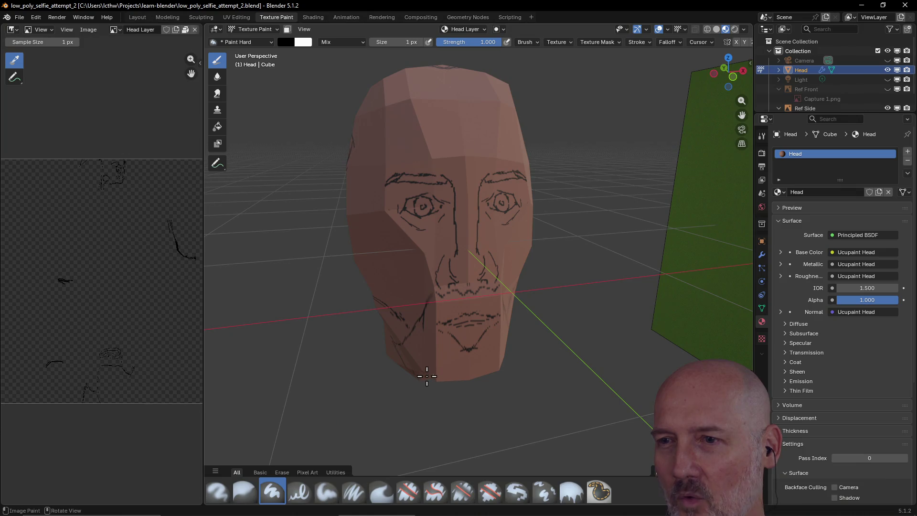
pyautogui.moveTo(402, 219)
pyautogui.mouseDown(button='middle')
pyautogui.moveTo(486, 184)
pyautogui.moveTo(420, 361)
pyautogui.moveTo(395, 268)
pyautogui.mouseUp(button='middle')
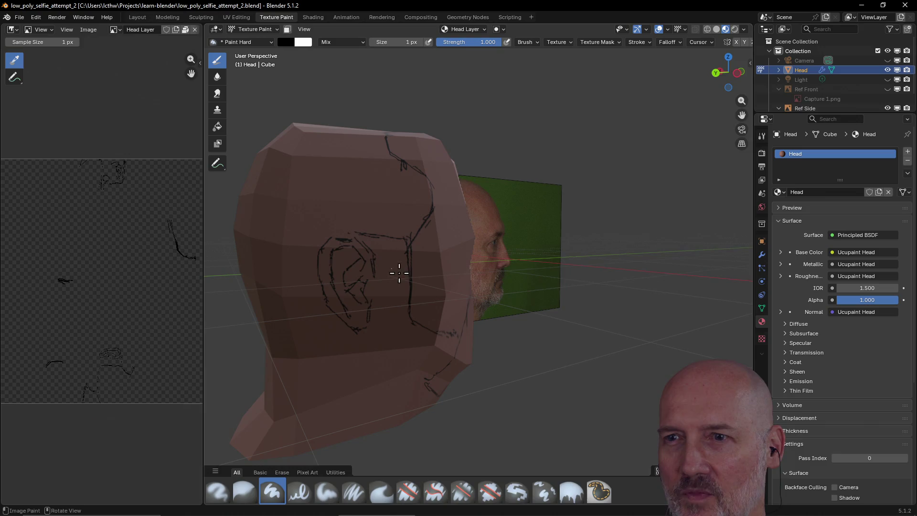
pyautogui.moveTo(341, 375); pyautogui.dragTo(453, 329, button='middle')
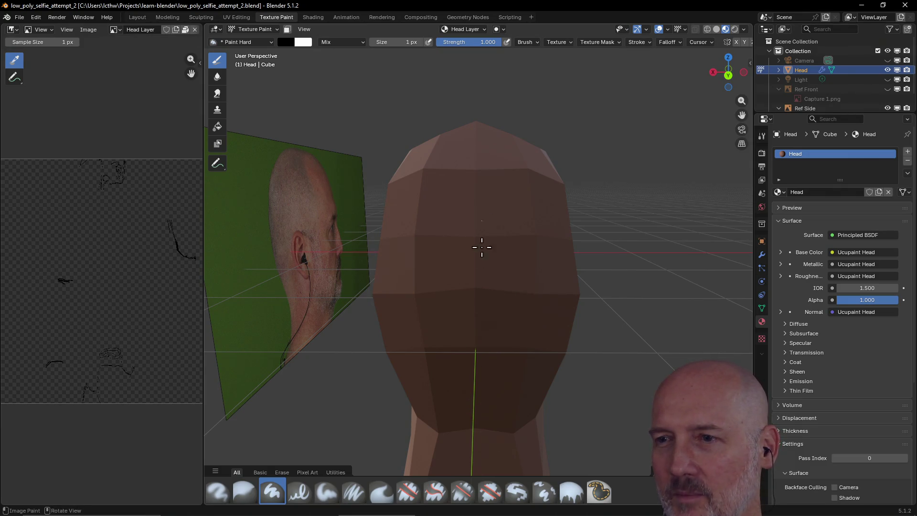
pyautogui.moveTo(467, 233)
pyautogui.mouseDown(button='middle')
pyautogui.moveTo(295, 153)
pyautogui.moveTo(463, 214)
pyautogui.moveTo(452, 222)
pyautogui.mouseUp(button='middle')
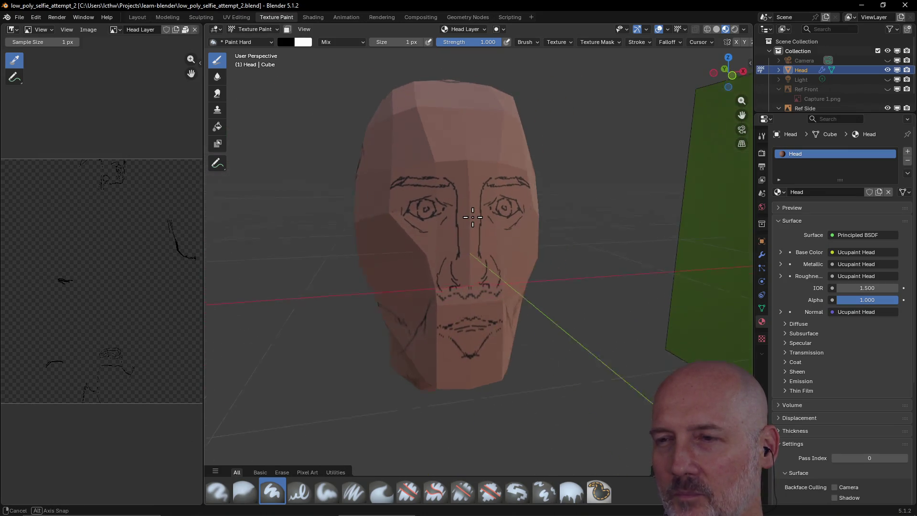
pyautogui.moveTo(453, 222); pyautogui.dragTo(472, 216, button='middle')
pyautogui.hotkey('ctrl', 's')
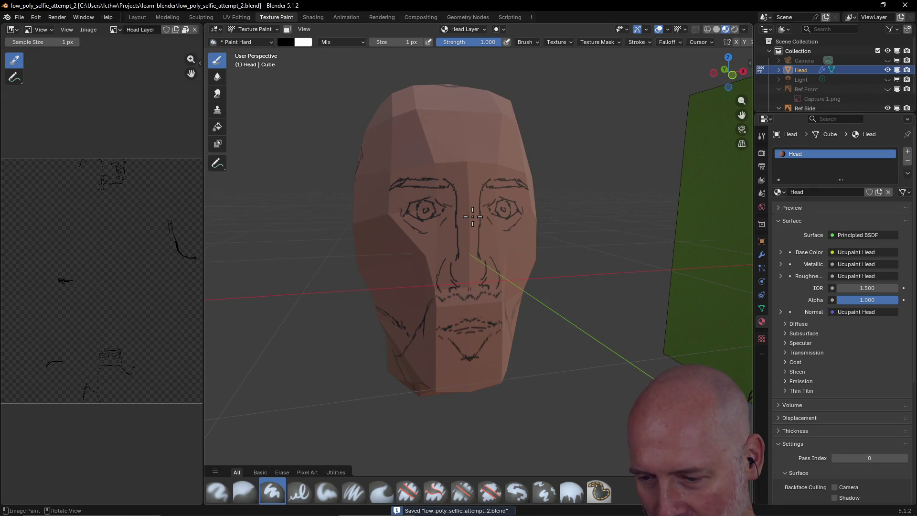
pyautogui.scroll(-1, 486, 265)
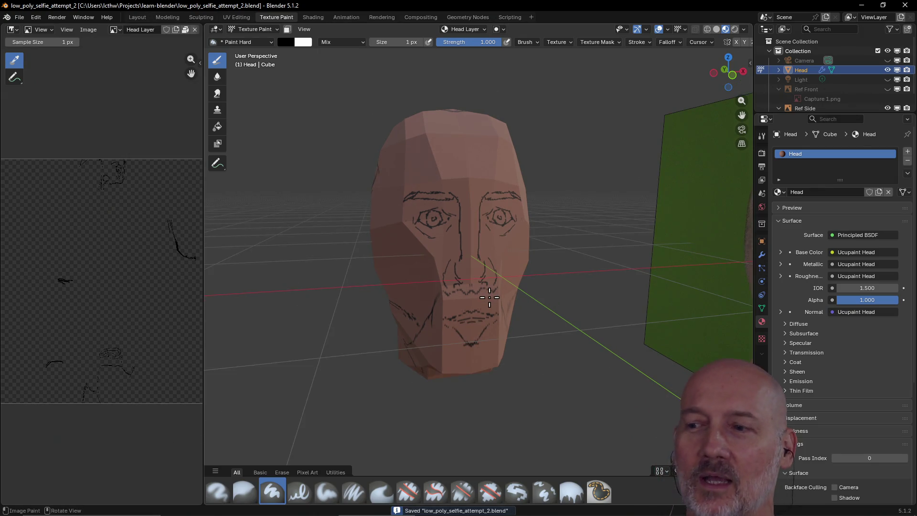
pyautogui.scroll(-1, 490, 296)
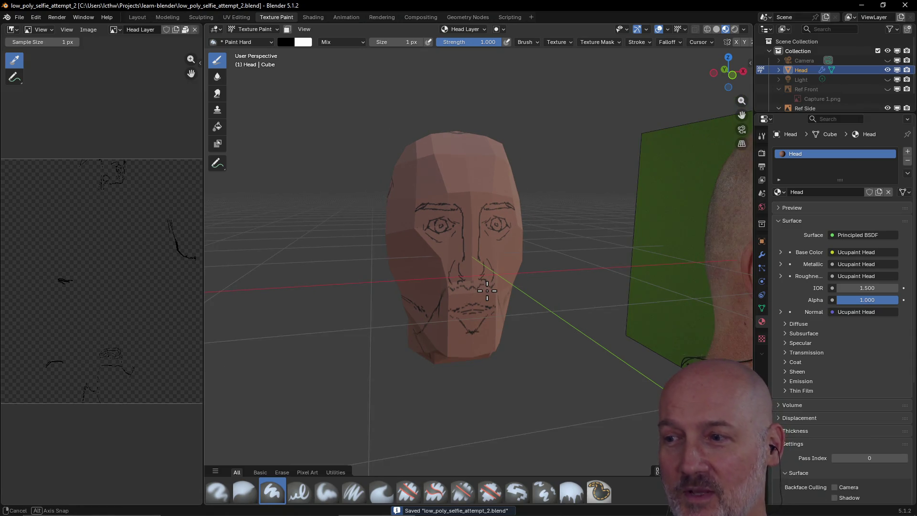
# Compare the head's side against the reference photo and return to a three-quarter view
pyautogui.moveTo(489, 295)
pyautogui.mouseDown(button='middle')
pyautogui.moveTo(466, 289)
pyautogui.moveTo(508, 317)
pyautogui.moveTo(457, 325)
pyautogui.moveTo(512, 322)
pyautogui.moveTo(504, 323)
pyautogui.mouseUp(button='middle')
pyautogui.scroll(2, 458, 325)
pyautogui.scroll(-2, 458, 325)
pyautogui.scroll(1, 458, 322)
pyautogui.scroll(-2, 458, 322)
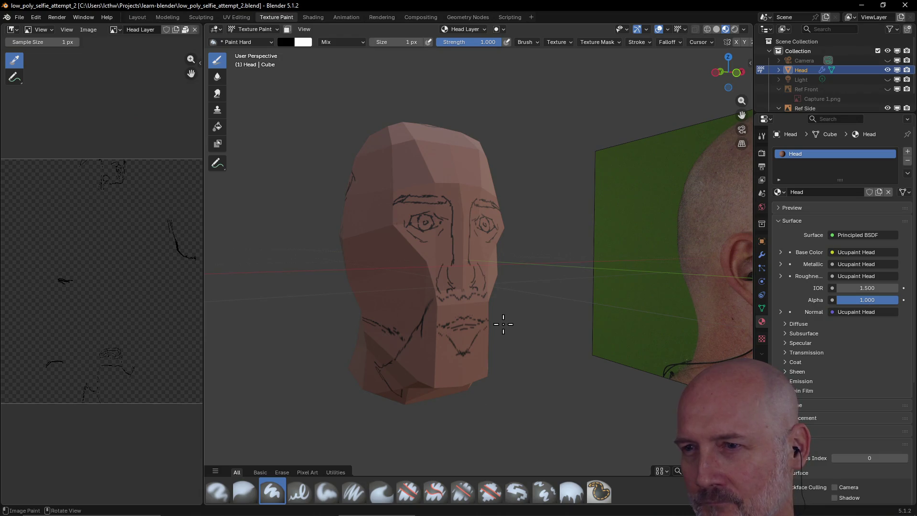
pyautogui.moveTo(420, 327); pyautogui.dragTo(467, 332, button='middle')
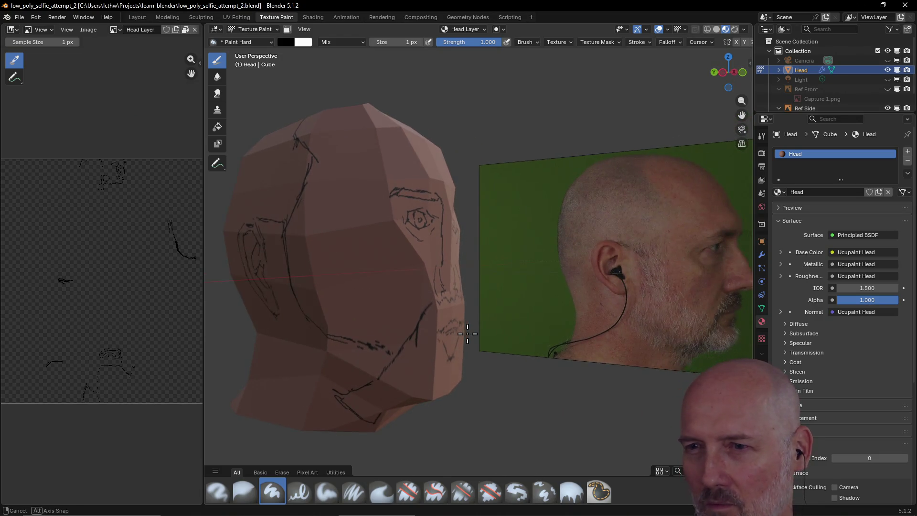
pyautogui.moveTo(594, 327); pyautogui.dragTo(662, 329, button='middle')
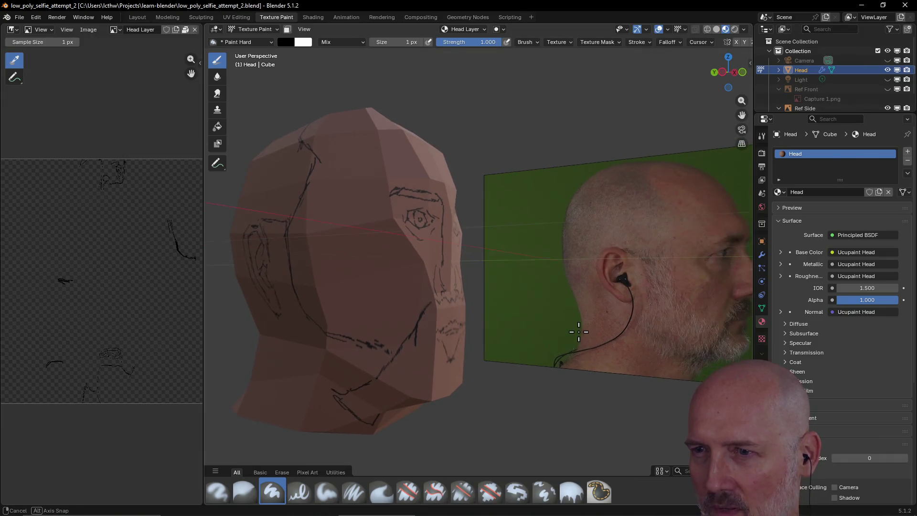
pyautogui.moveTo(522, 327); pyautogui.dragTo(436, 327, button='middle')
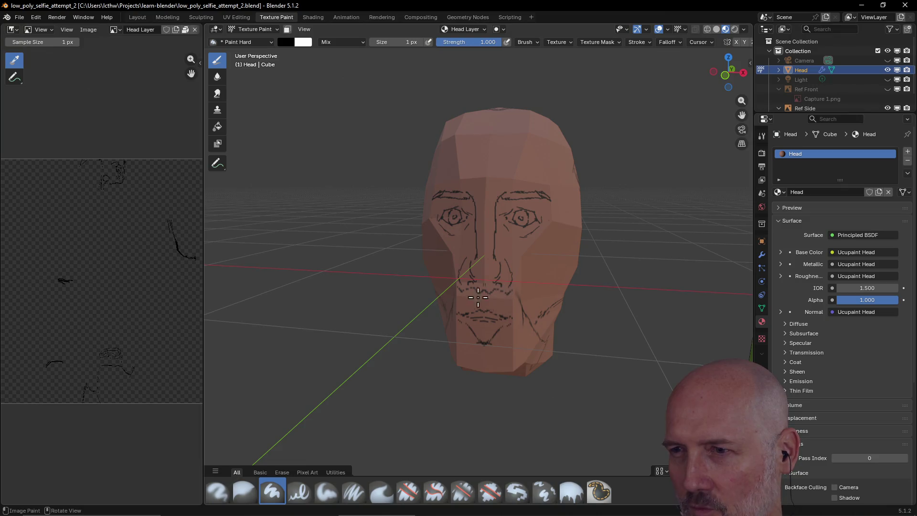
pyautogui.moveTo(481, 308)
pyautogui.mouseDown(button='middle')
pyautogui.moveTo(513, 271)
pyautogui.moveTo(487, 265)
pyautogui.mouseUp(button='middle')
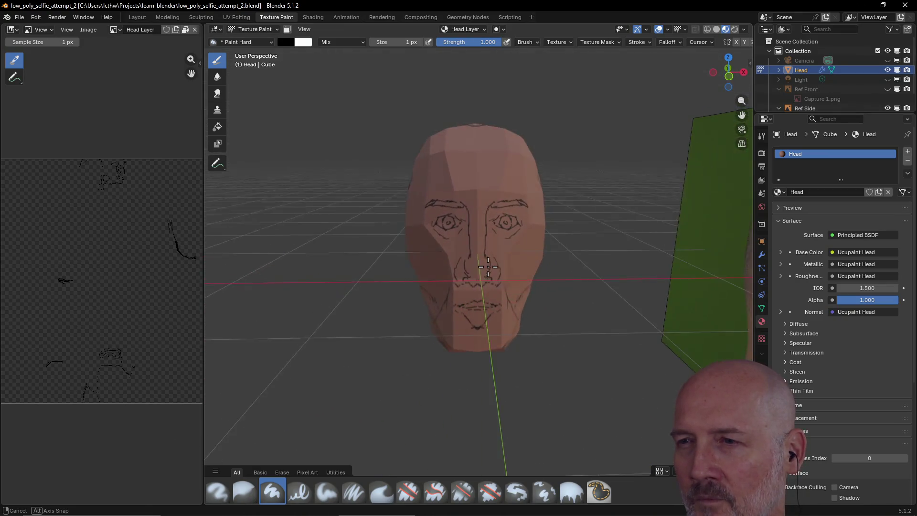
pyautogui.scroll(1, 488, 264)
pyautogui.moveTo(488, 264); pyautogui.dragTo(484, 269, button='middle')
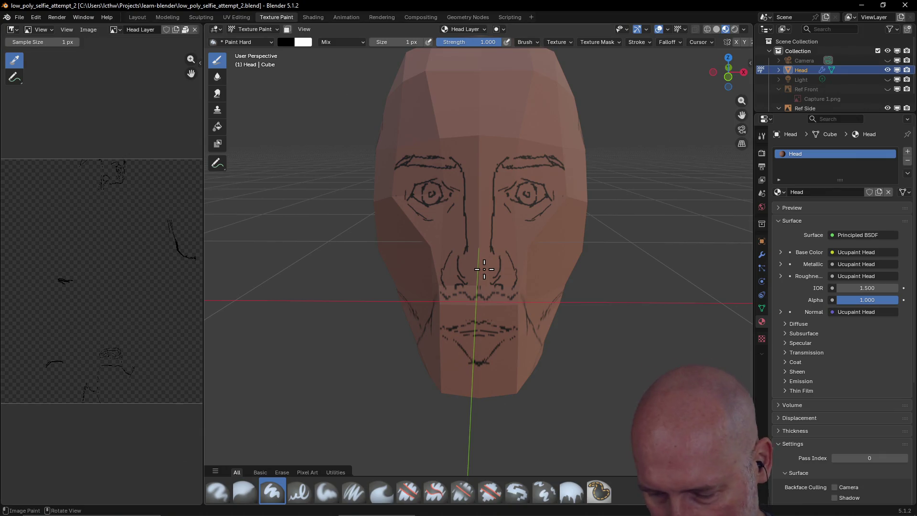
# In a new PowerShell window, move into Projects/twitch_irc_bot and edit config.json
pyautogui.press('super+x')
pyautogui.write('i')
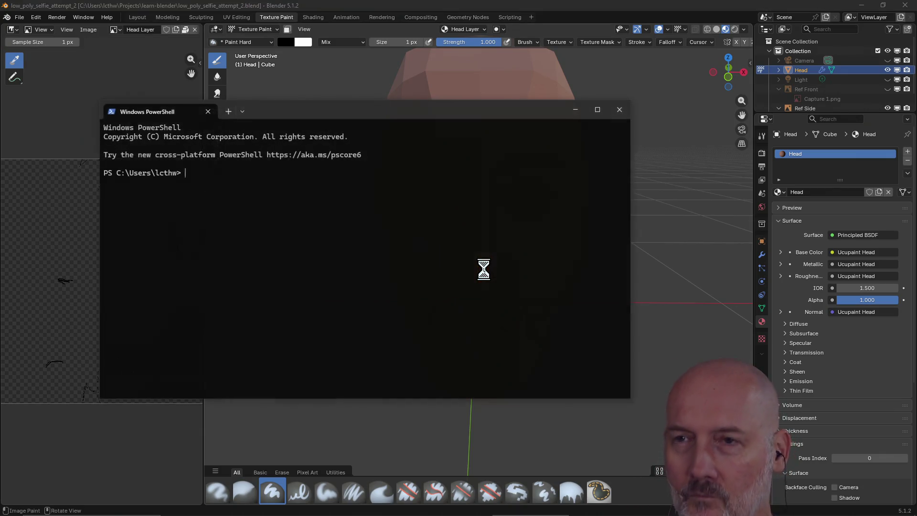
pyautogui.write('cd Pro')
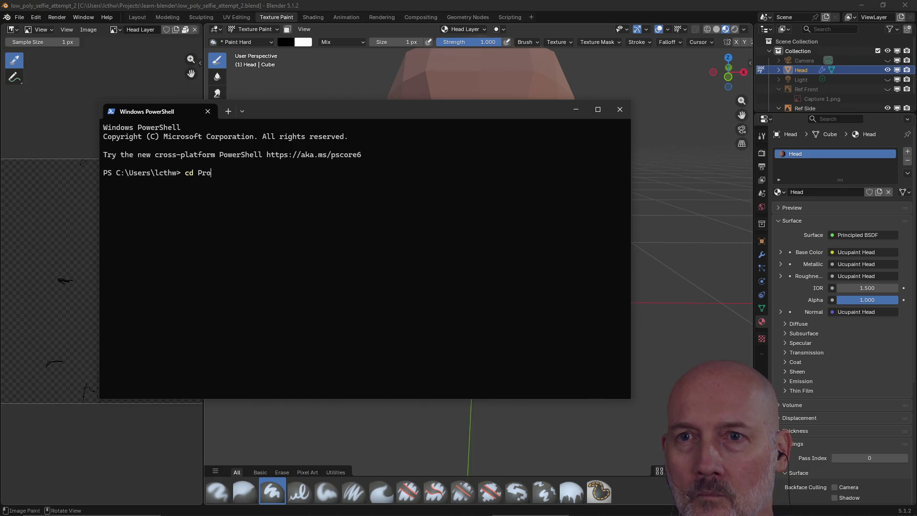
pyautogui.press('Tab')
pyautogui.write('tw')
pyautogui.press('Tab')
pyautogui.press('Return')
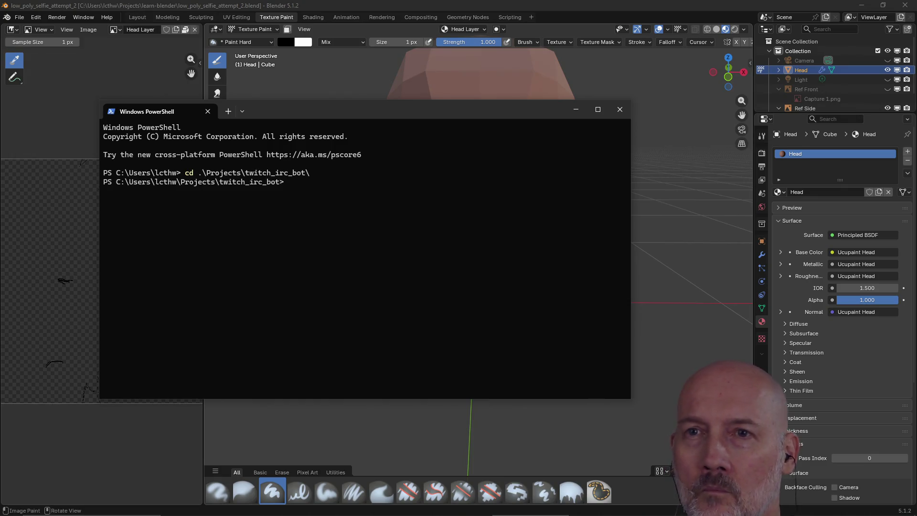
pyautogui.write('vim conf')
pyautogui.press('Tab')
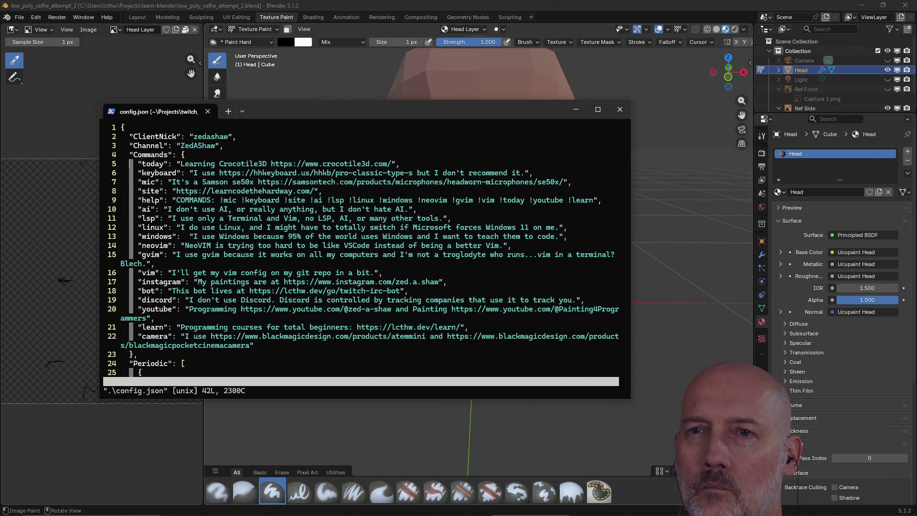
# Set the today message to 'Making a low-poly self-portrait in Blender' and save config.json
pyautogui.press('"')
pyautogui.write('Making')
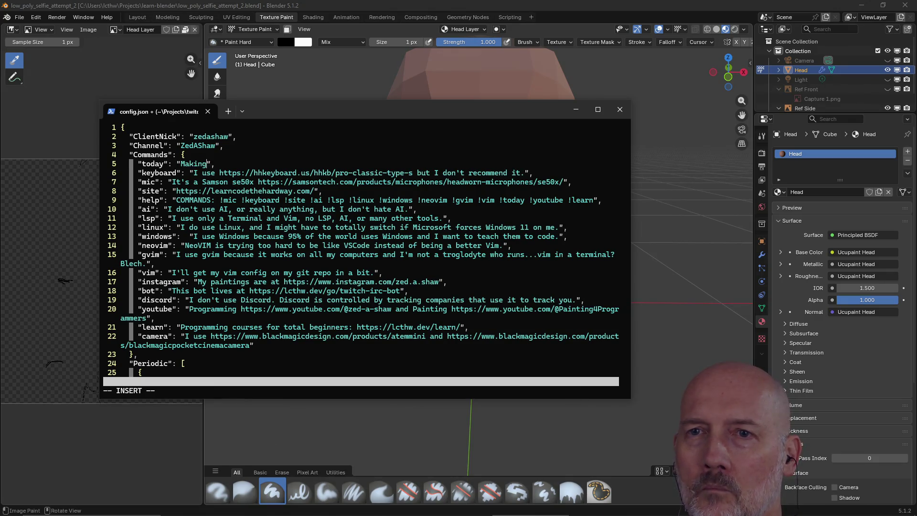
pyautogui.write(' a self-')
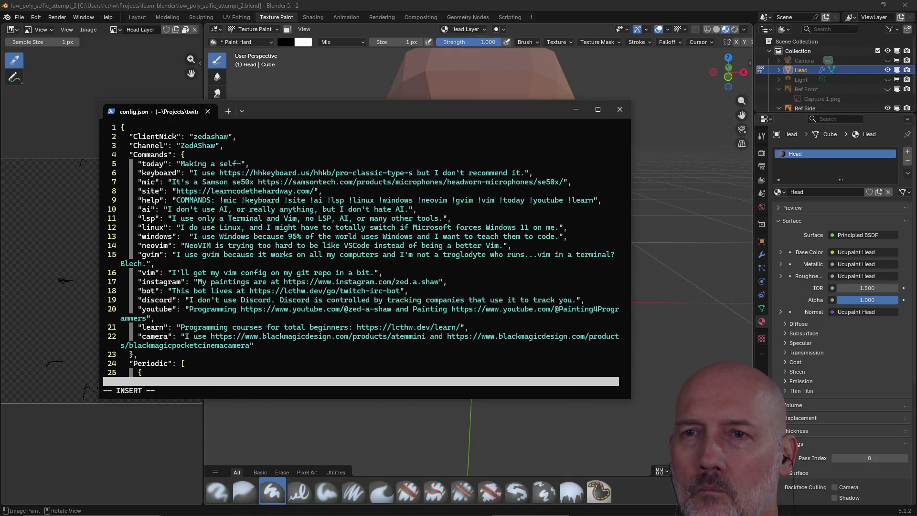
pyautogui.write('por')
pyautogui.press('BackSpace')
pyautogui.press('BackSpace')
pyautogui.press('BackSpace')
pyautogui.press('BackSpace')
pyautogui.press('BackSpace')
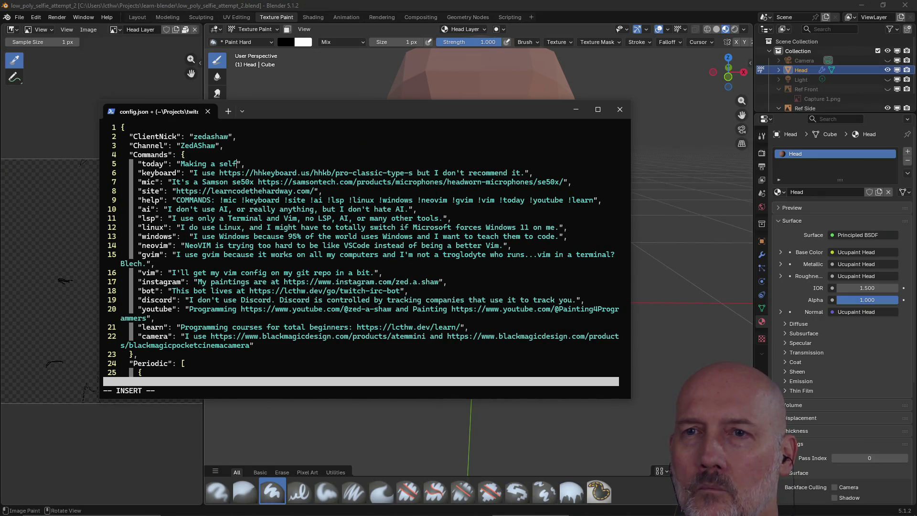
pyautogui.press('BackSpace')
pyautogui.press('BackSpace')
pyautogui.press('BackSpace')
pyautogui.write('pol')
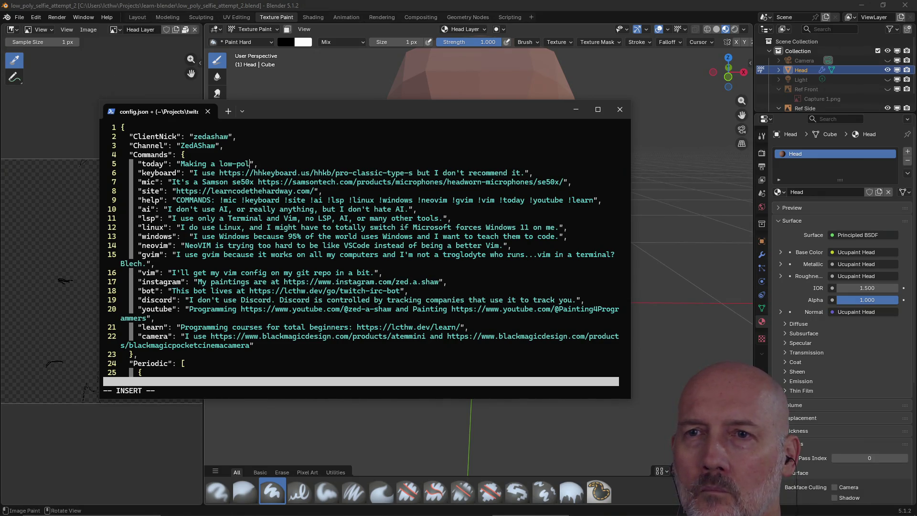
pyautogui.write('y self-port')
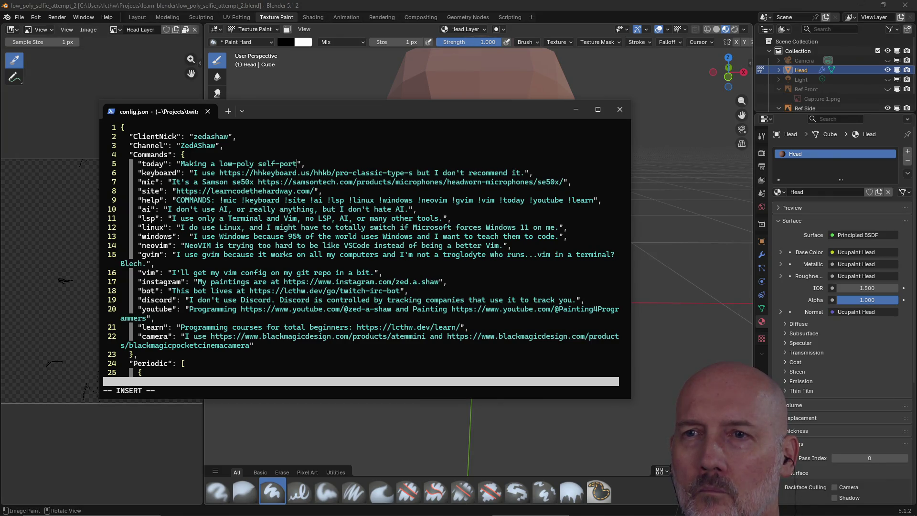
pyautogui.write('rain b')
pyautogui.write('lender')
pyautogui.press('Escape')
pyautogui.write(':wq')
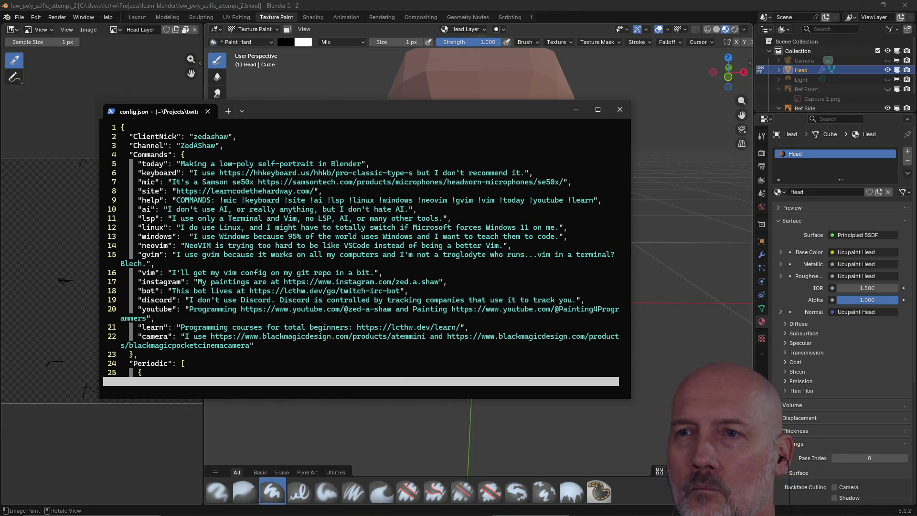
pyautogui.press('Return')
pyautogui.write('./')
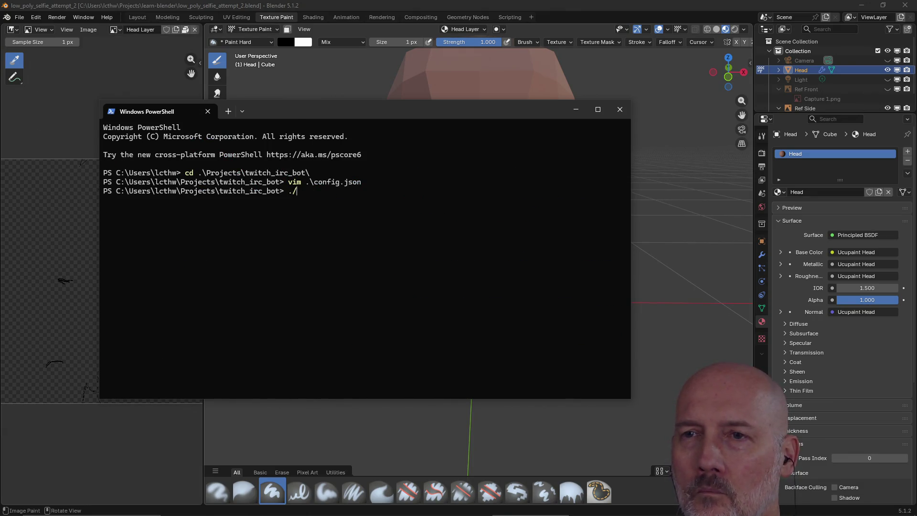
pyautogui.write('app')
# Launch the bot with .\app.exe and return to the Blender window
pyautogui.press('Tab')
pyautogui.press('Return')
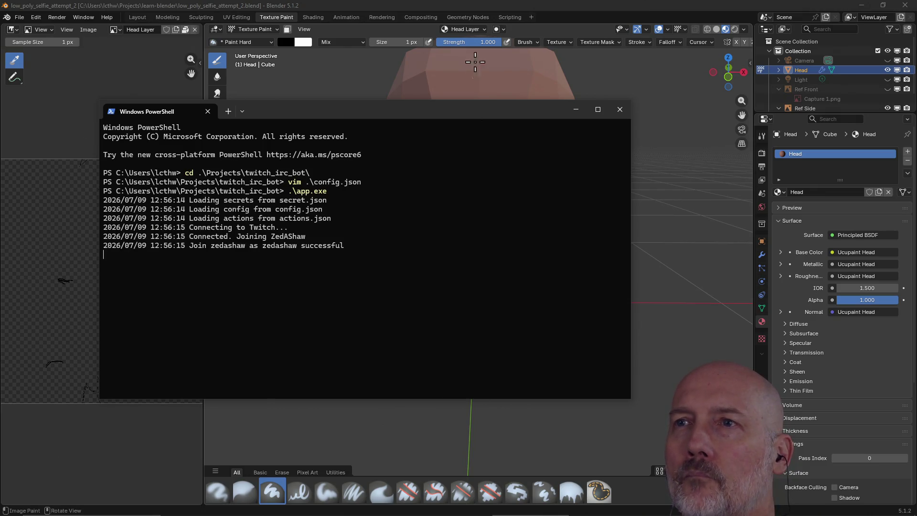
pyautogui.click(481, 9)
pyautogui.scroll(-3, 486, 302)
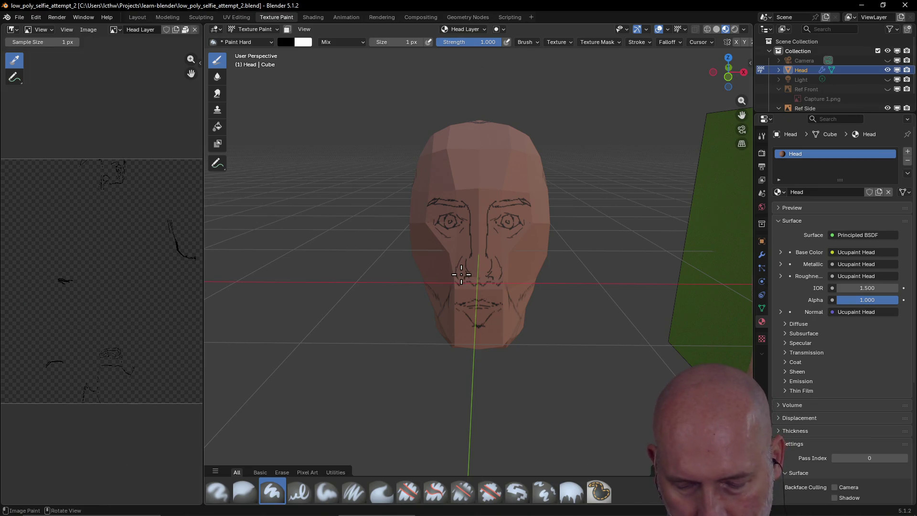
# Save low_poly_selfie_attempt_2.blend and show the Ucupaint sidebar beside the head
pyautogui.moveTo(491, 257)
pyautogui.mouseDown(button='middle')
pyautogui.moveTo(644, 249)
pyautogui.moveTo(542, 258)
pyautogui.mouseUp(button='middle')
pyautogui.scroll(-3, 542, 258)
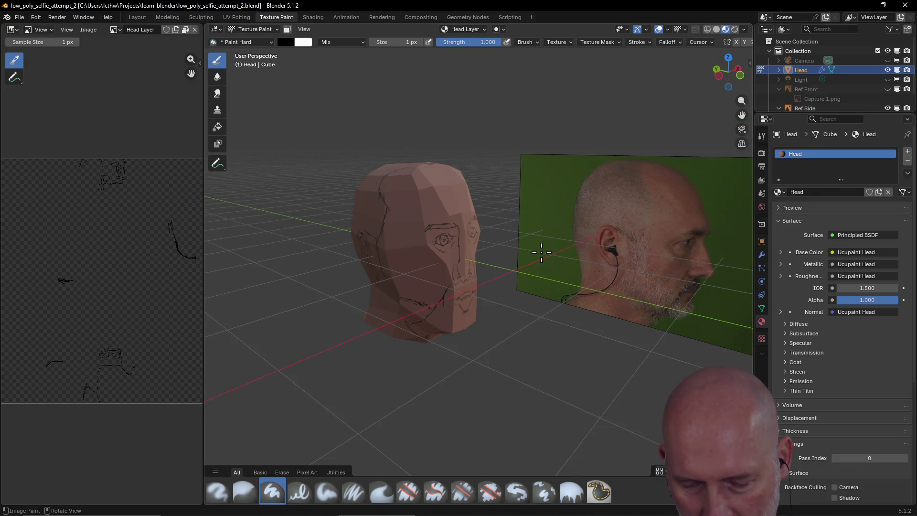
pyautogui.hotkey('ctrl', 's')
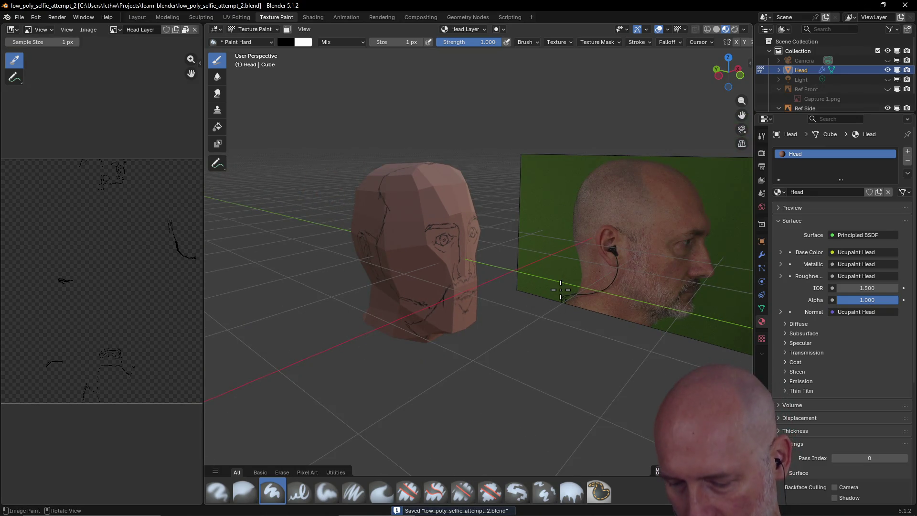
pyautogui.press('n')
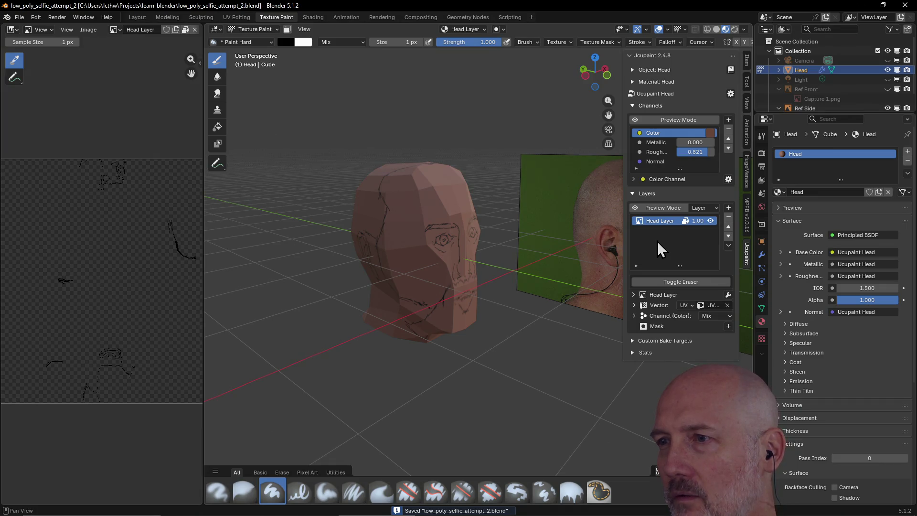
# Hide and re-show the Head Layer sketch lines, then move to the UV Editing workspace
pyautogui.click(710, 222)
pyautogui.click(710, 221)
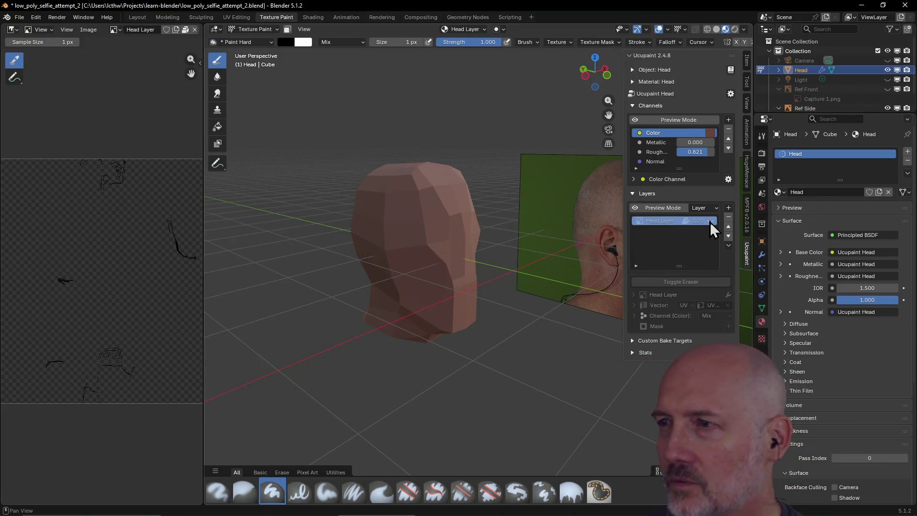
pyautogui.click(710, 222)
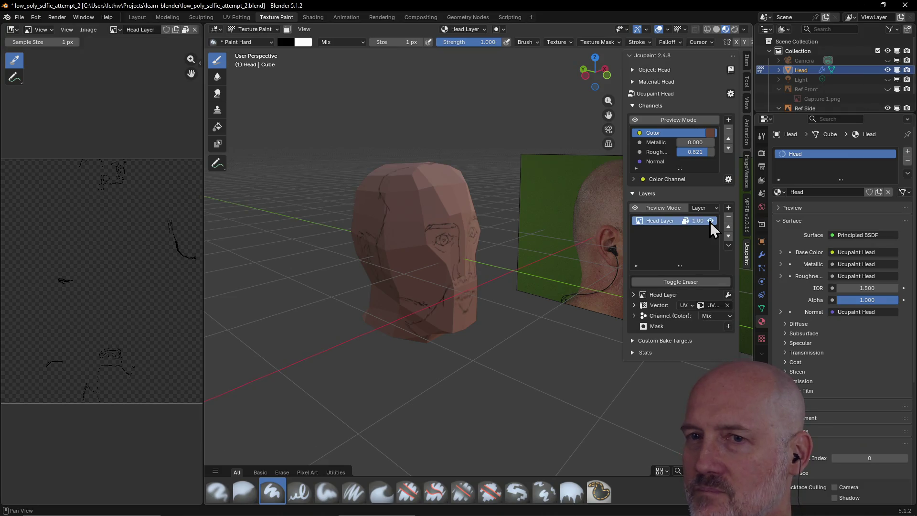
pyautogui.click(709, 221)
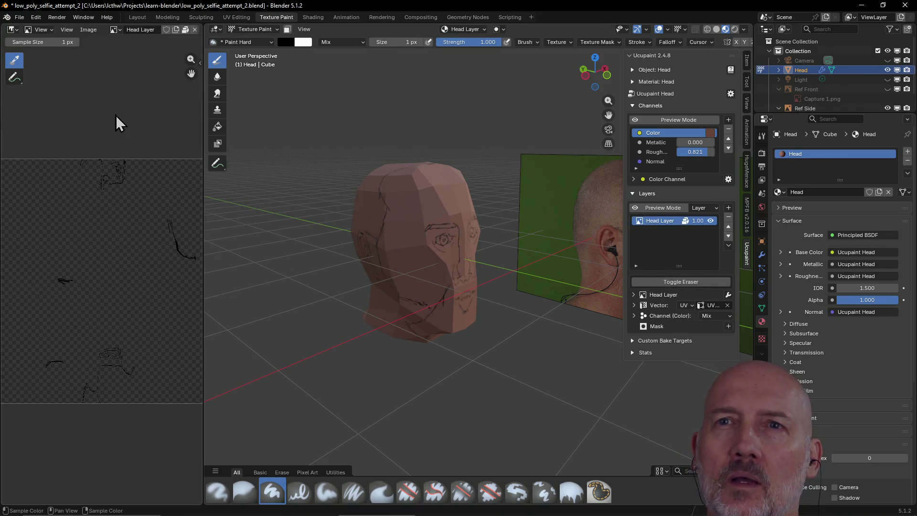
pyautogui.click(235, 17)
pyautogui.scroll(1, 222, 227)
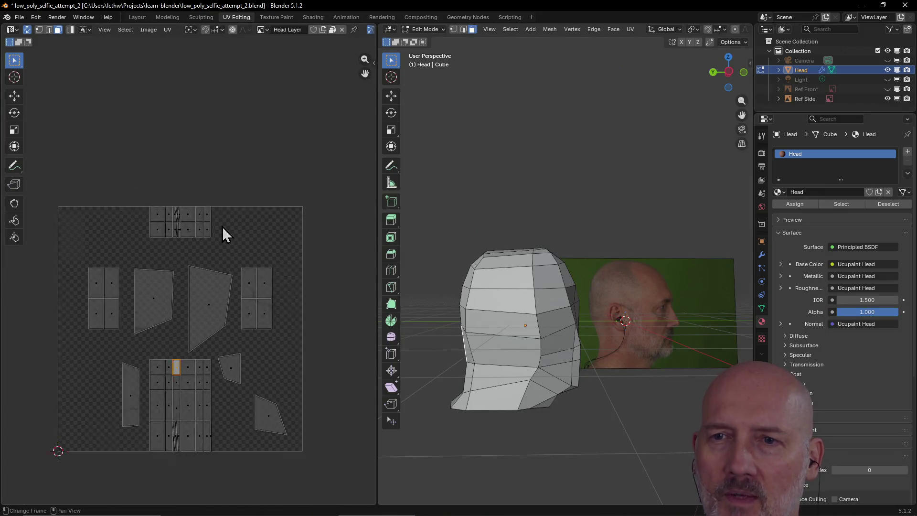
pyautogui.scroll(2, 222, 227)
pyautogui.scroll(2, 222, 226)
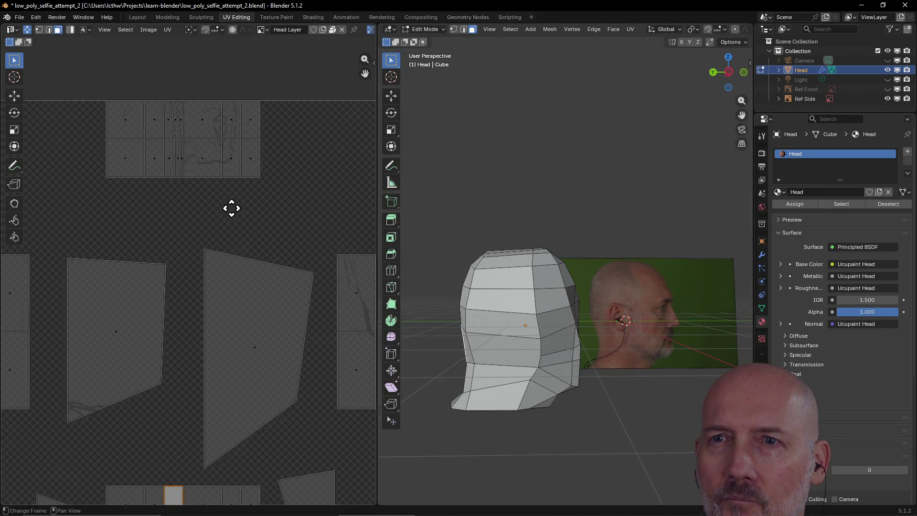
pyautogui.scroll(-1, 240, 229)
pyautogui.scroll(-1, 248, 211)
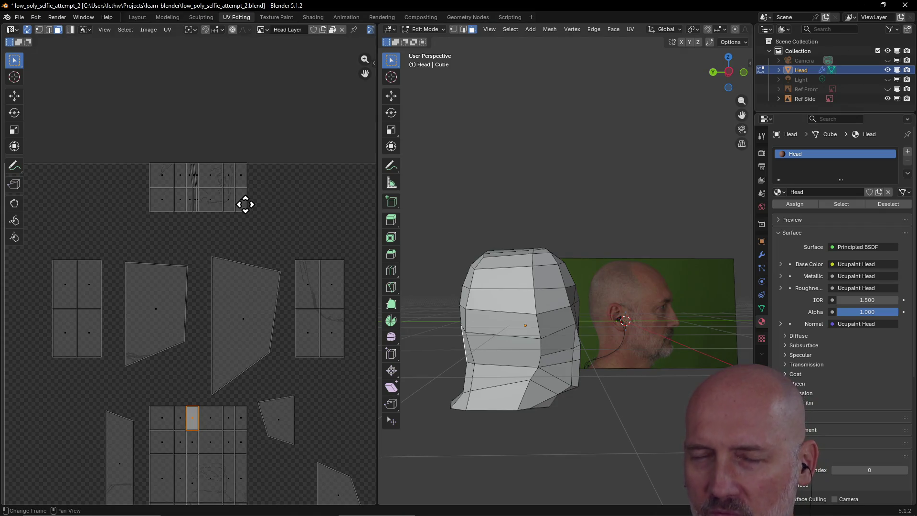
# Pan around the UV editor to inspect the head's islands and recentre the full layout
pyautogui.moveTo(251, 248); pyautogui.dragTo(260, 163, button='middle')
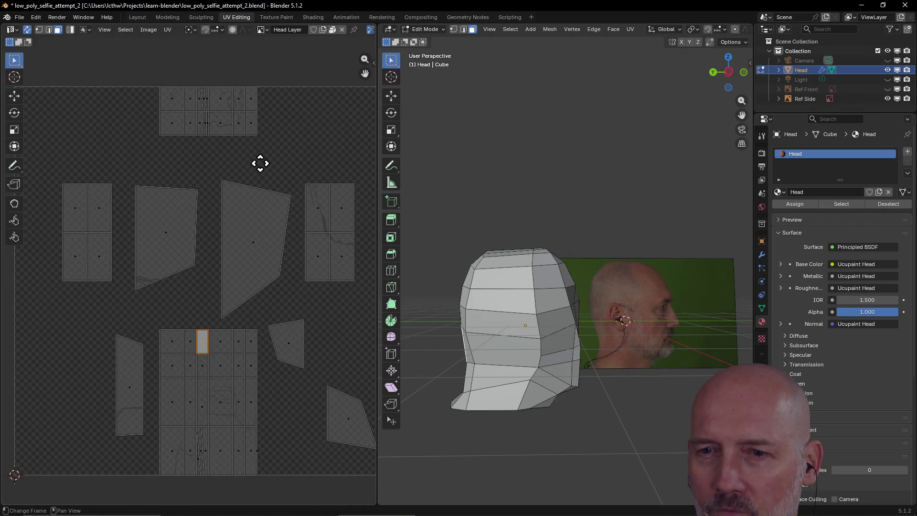
pyautogui.scroll(2, 204, 260)
pyautogui.scroll(1, 204, 261)
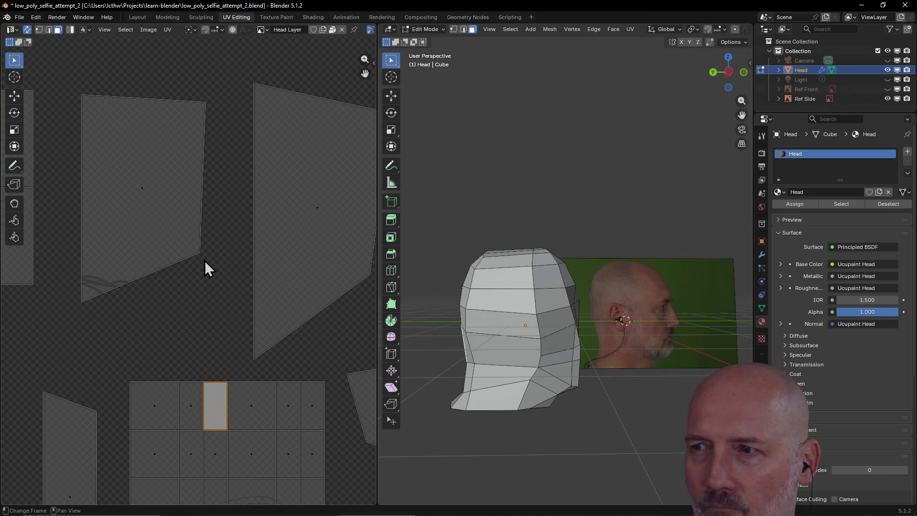
pyautogui.scroll(-2, 206, 261)
pyautogui.scroll(-1, 237, 258)
pyautogui.moveTo(260, 252); pyautogui.dragTo(229, 259, button='middle')
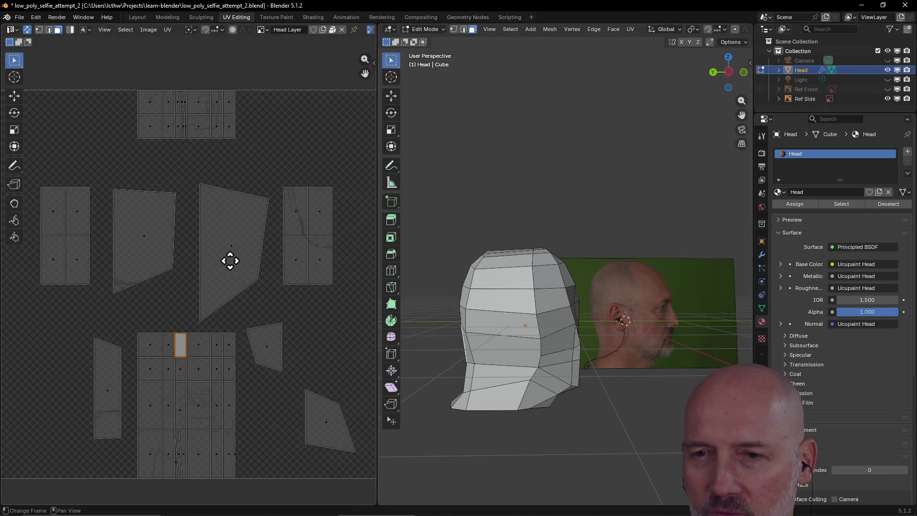
pyautogui.scroll(1, 230, 261)
pyautogui.scroll(1, 230, 261)
pyautogui.scroll(-1, 229, 260)
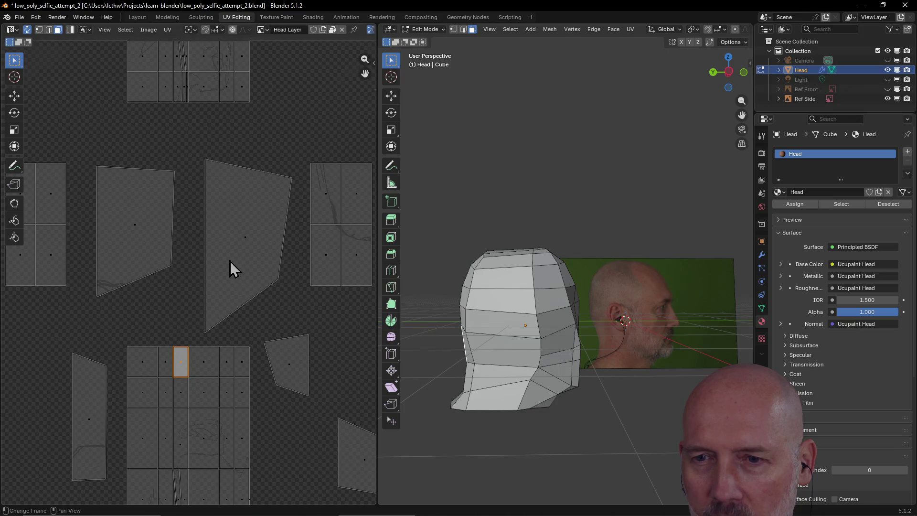
pyautogui.scroll(-1, 230, 261)
pyautogui.scroll(1, 230, 261)
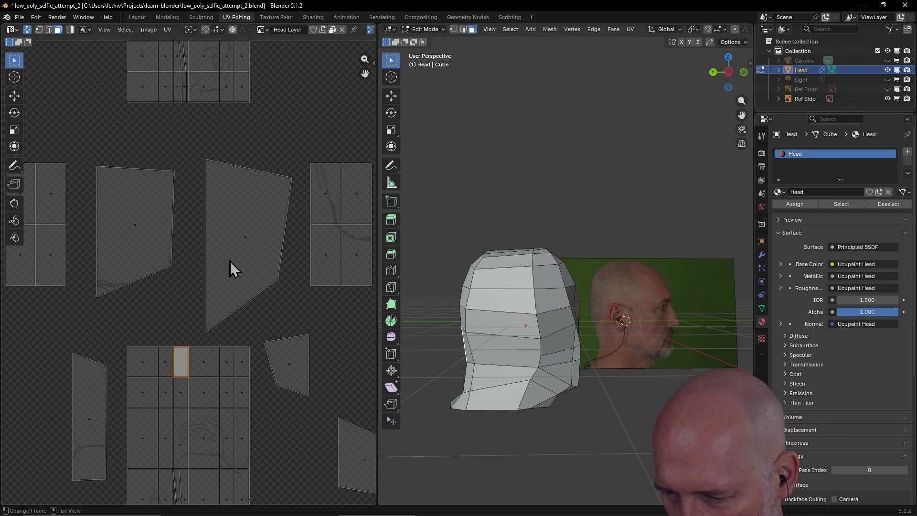
pyautogui.scroll(-1, 197, 260)
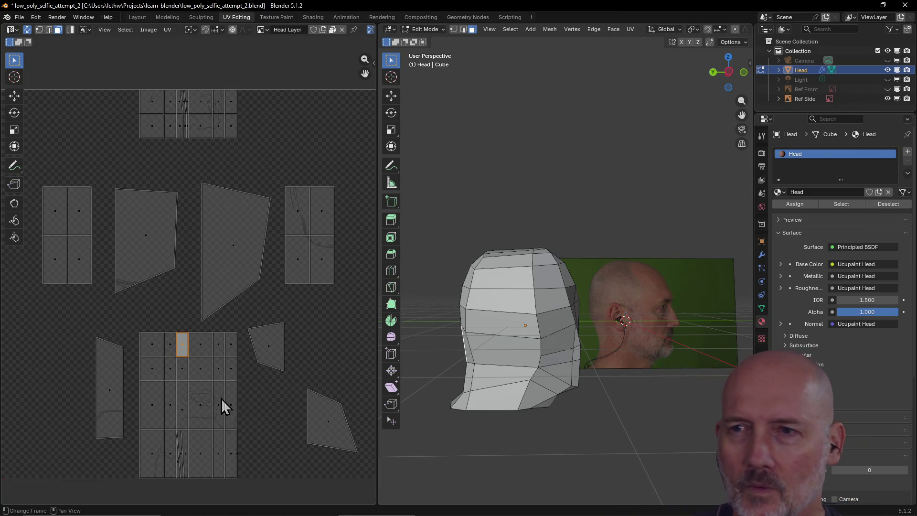
pyautogui.scroll(1, 276, 313)
pyautogui.scroll(2, 290, 289)
pyautogui.scroll(-2, 291, 289)
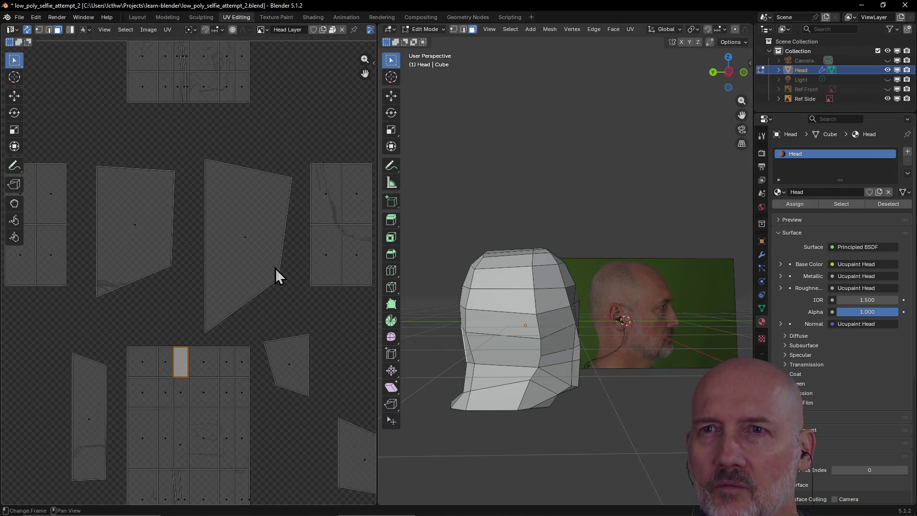
pyautogui.moveTo(214, 107)
pyautogui.mouseDown(button='middle')
pyautogui.moveTo(209, 180)
pyautogui.moveTo(236, 271)
pyautogui.moveTo(227, 319)
pyautogui.mouseUp(button='middle')
pyautogui.scroll(5, 214, 136)
pyautogui.scroll(-2, 222, 168)
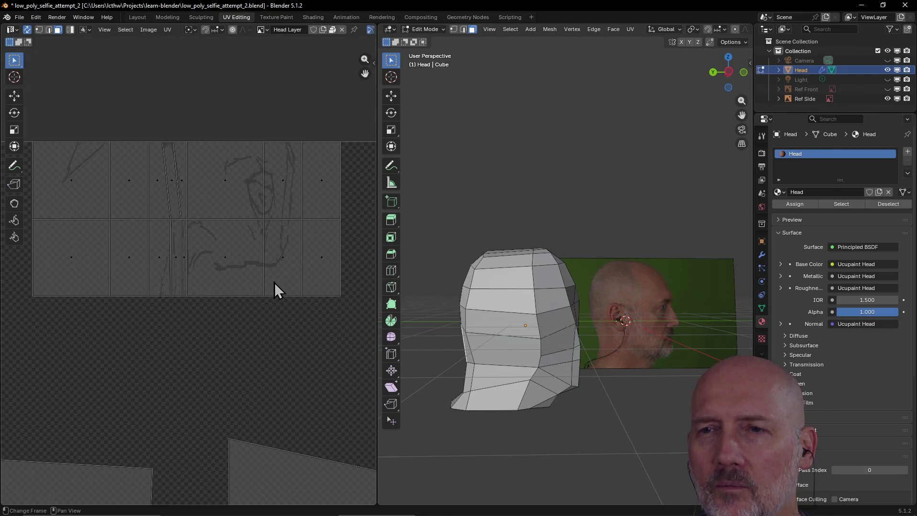
pyautogui.scroll(-6, 249, 283)
pyautogui.moveTo(250, 291); pyautogui.dragTo(267, 245, button='middle')
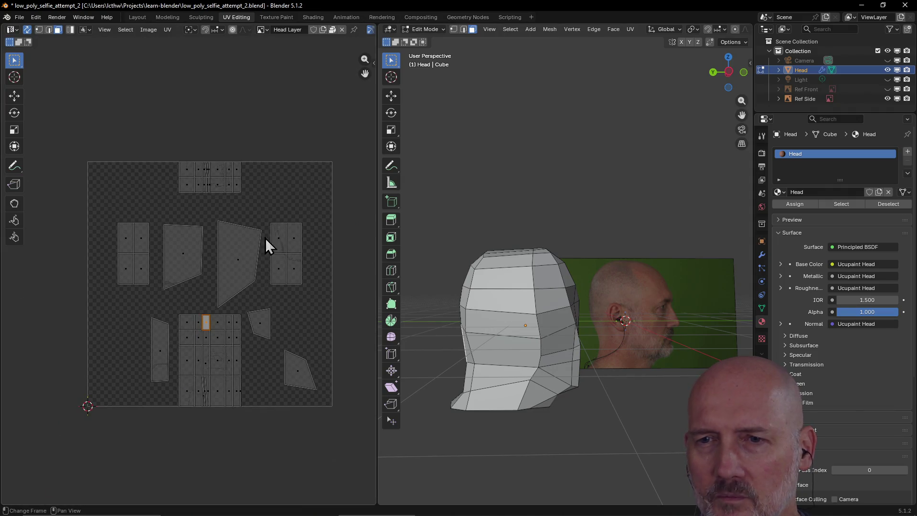
# Back in Texture Paint, add a new Ucupaint image layer named Pixel Paint at 2048 resolution
pyautogui.click(282, 16)
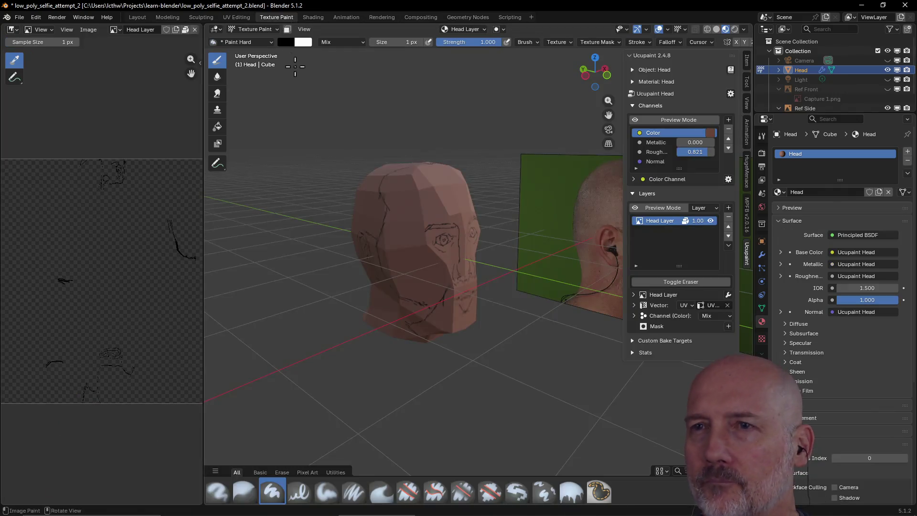
pyautogui.click(730, 210)
pyautogui.click(483, 222)
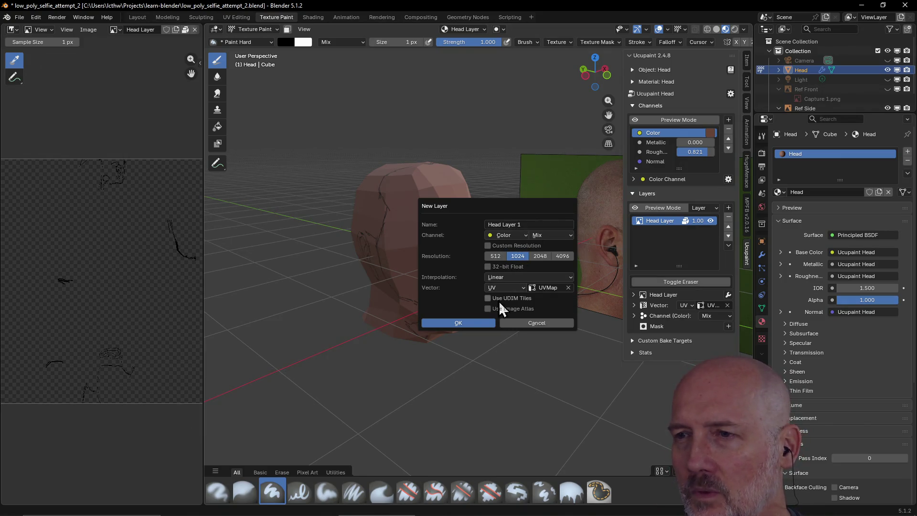
pyautogui.click(526, 225)
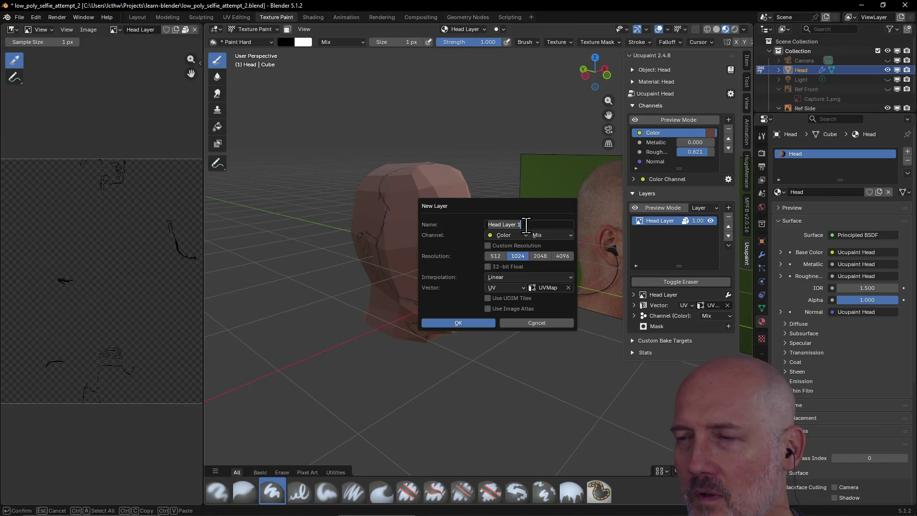
pyautogui.press('BackSpace')
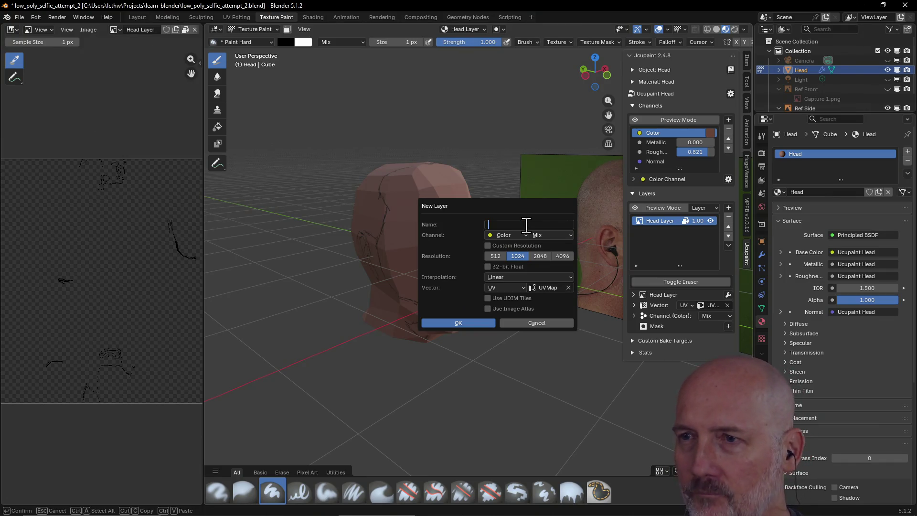
pyautogui.write('Pixel Paint')
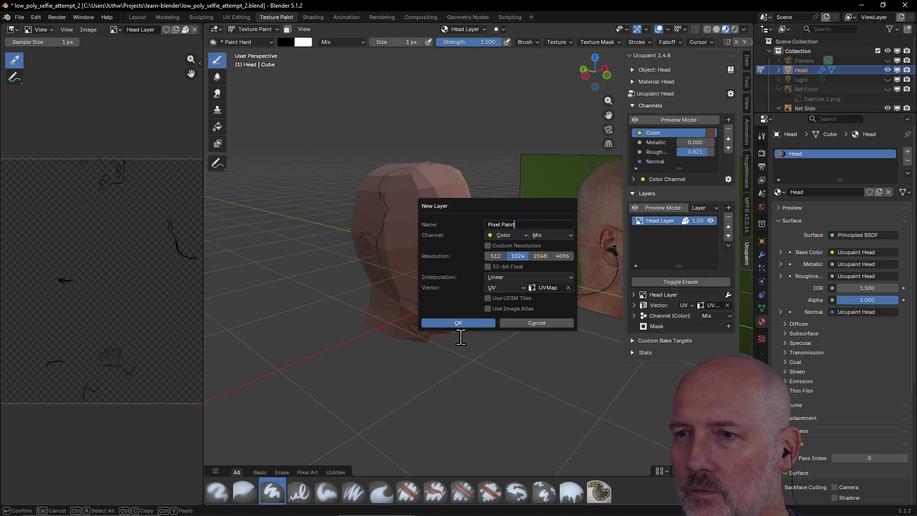
pyautogui.press('Return')
pyautogui.click(539, 256)
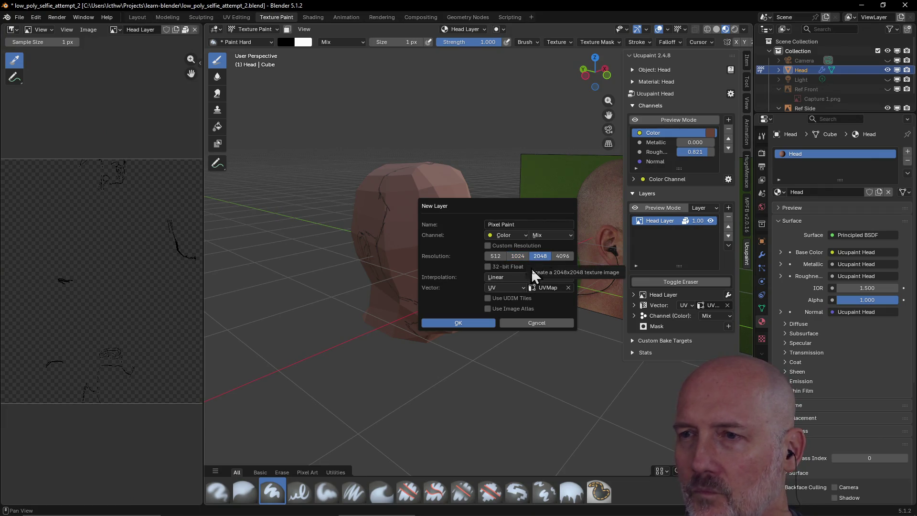
pyautogui.click(469, 323)
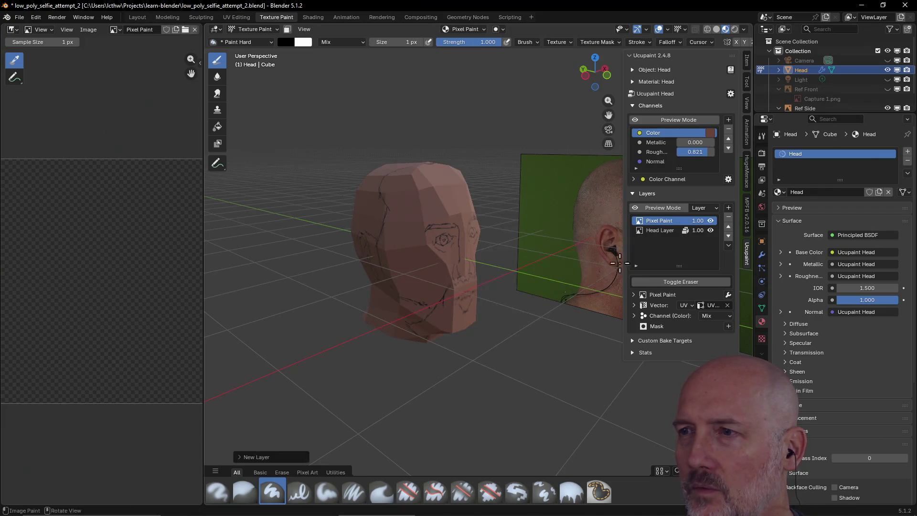
# Rename Head Layer to Sketch and turn the view toward the head's left side
pyautogui.click(658, 233)
pyautogui.doubleClick(658, 232)
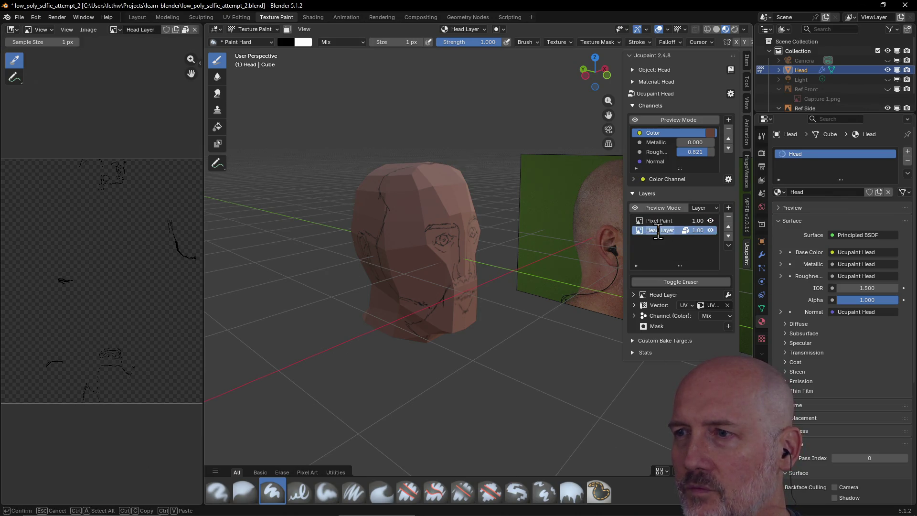
pyautogui.write('Ske')
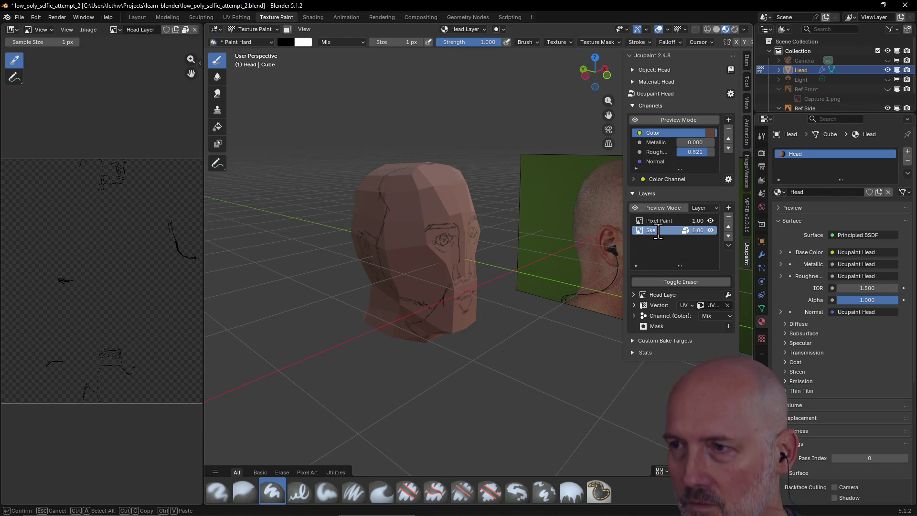
pyautogui.write('tch')
pyautogui.press('Return')
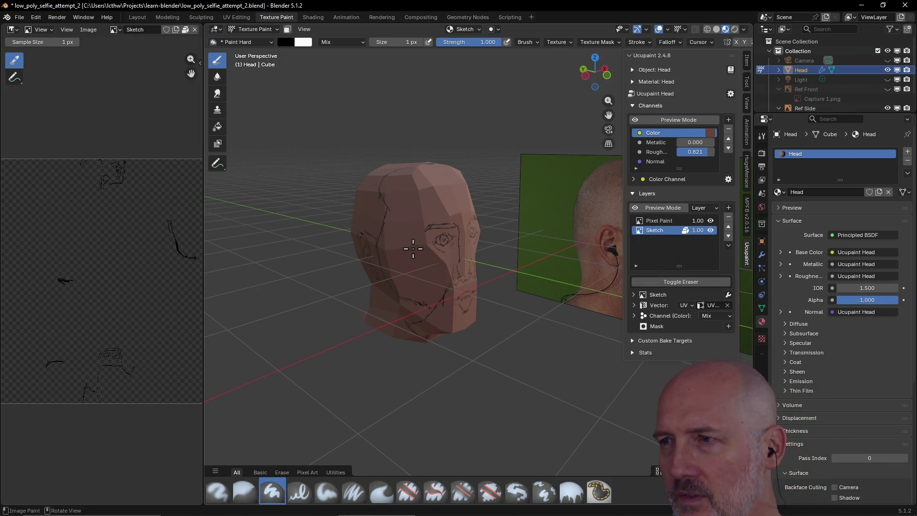
pyautogui.scroll(2, 409, 251)
pyautogui.moveTo(409, 252); pyautogui.dragTo(365, 248, button='middle')
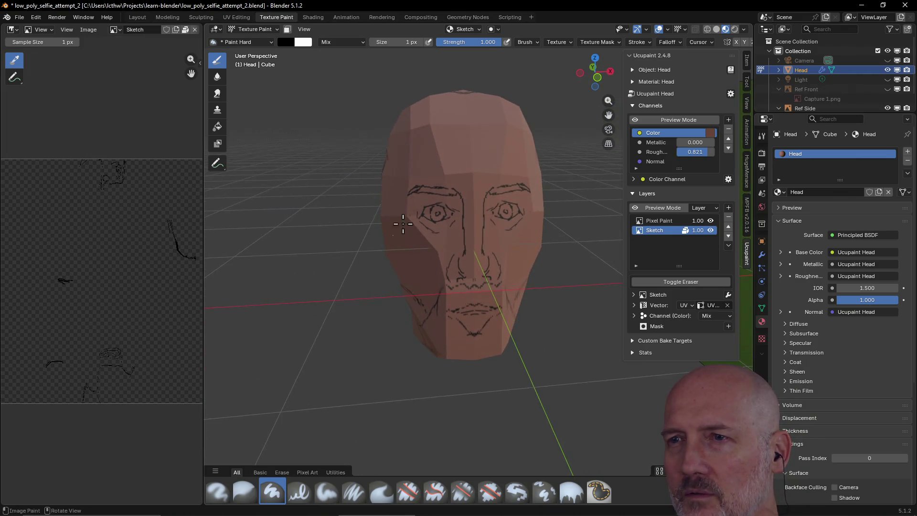
pyautogui.scroll(3, 387, 215)
# Make Pixel Paint the active layer and switch to the Paint Pixel Art brush
pyautogui.moveTo(416, 194); pyautogui.dragTo(567, 201, button='middle')
pyautogui.scroll(-2, 422, 189)
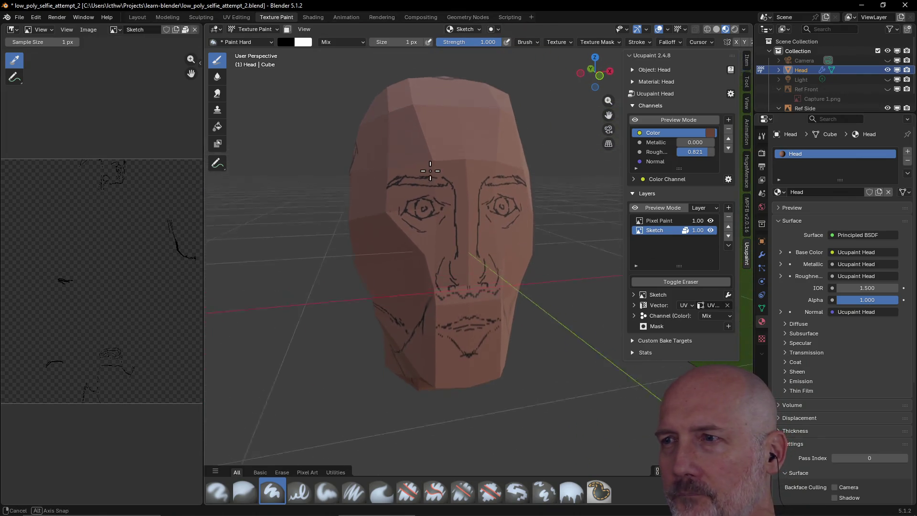
pyautogui.click(663, 219)
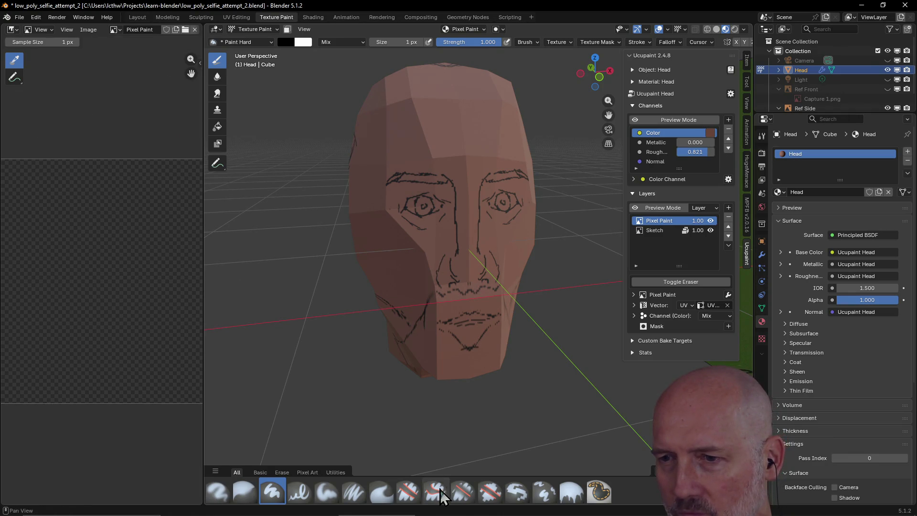
pyautogui.click(519, 493)
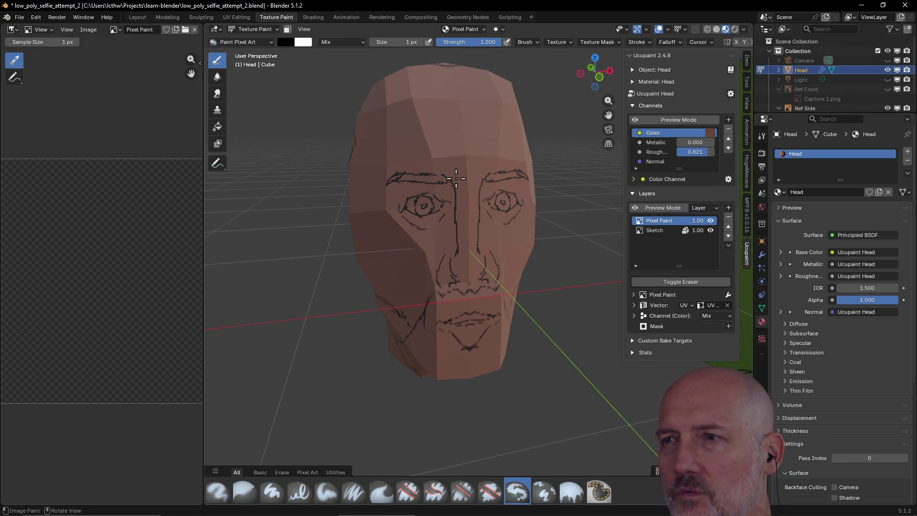
# Try nose and brow strokes, setting brush size to 24 px, undoing each test stroke
pyautogui.moveTo(471, 173); pyautogui.dragTo(468, 233)
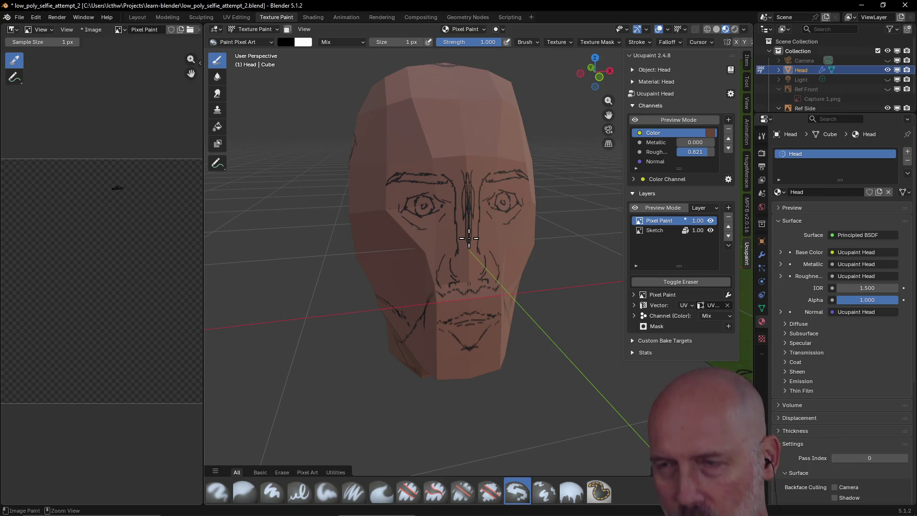
pyautogui.hotkey('ctrl', 'z')
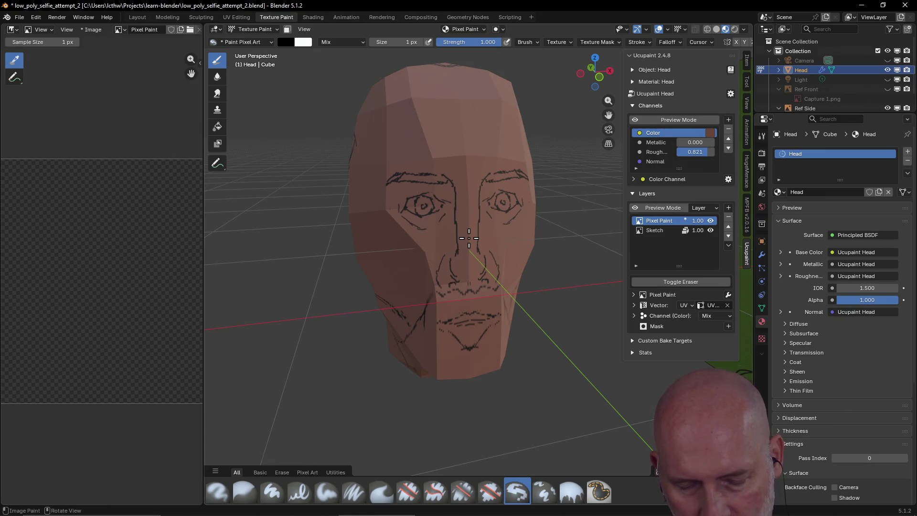
pyautogui.press('f')
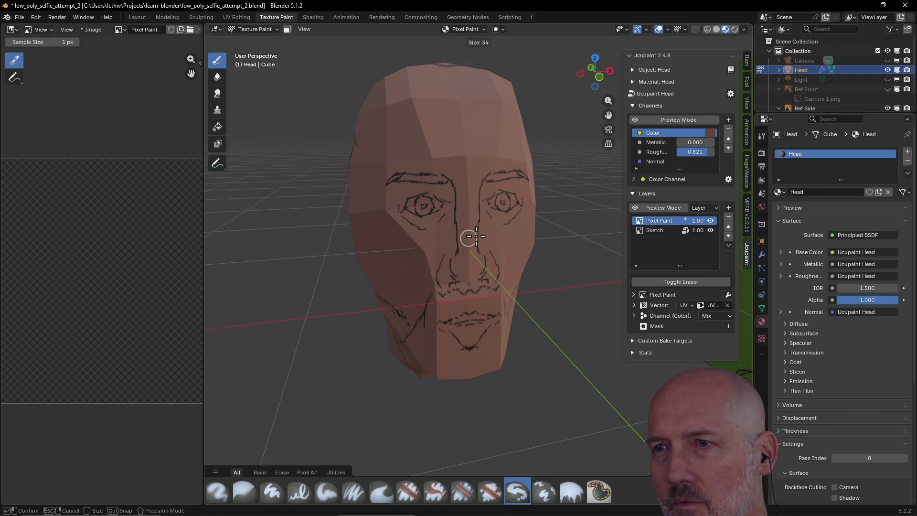
pyautogui.click(474, 237)
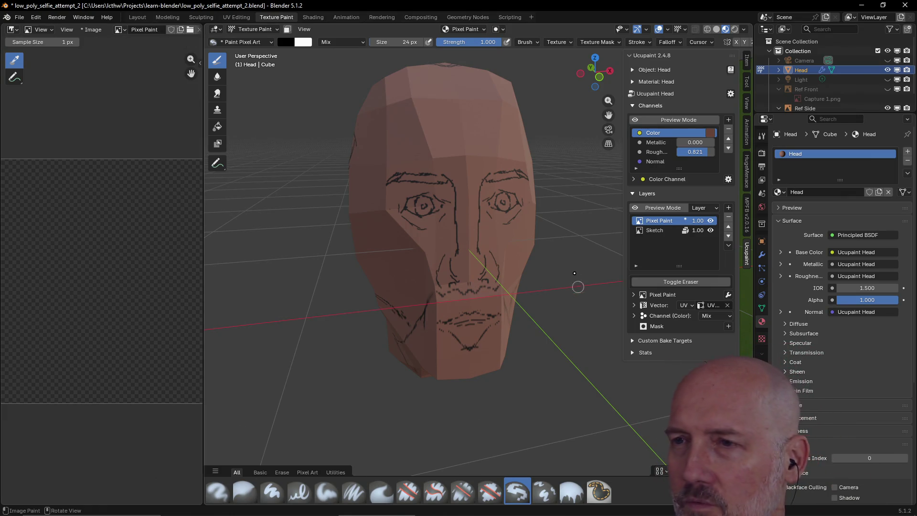
pyautogui.moveTo(475, 174); pyautogui.dragTo(474, 209)
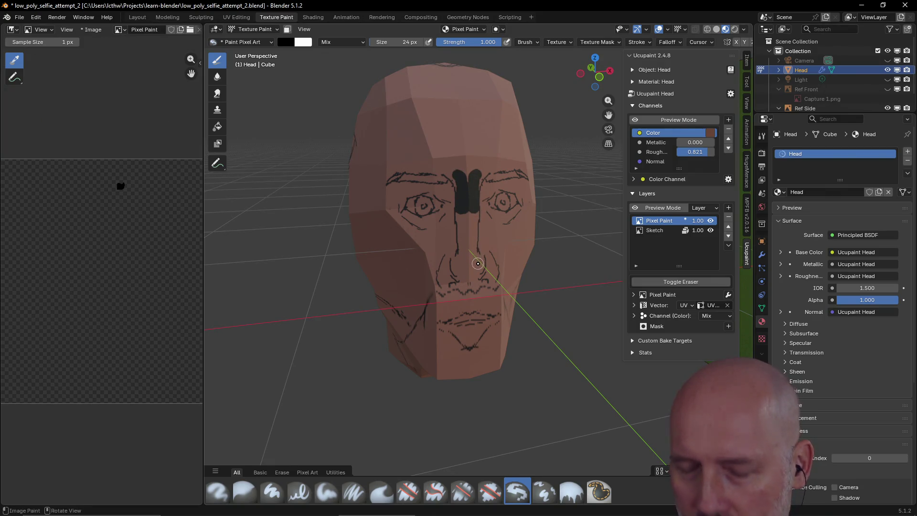
pyautogui.hotkey('ctrl', 'z')
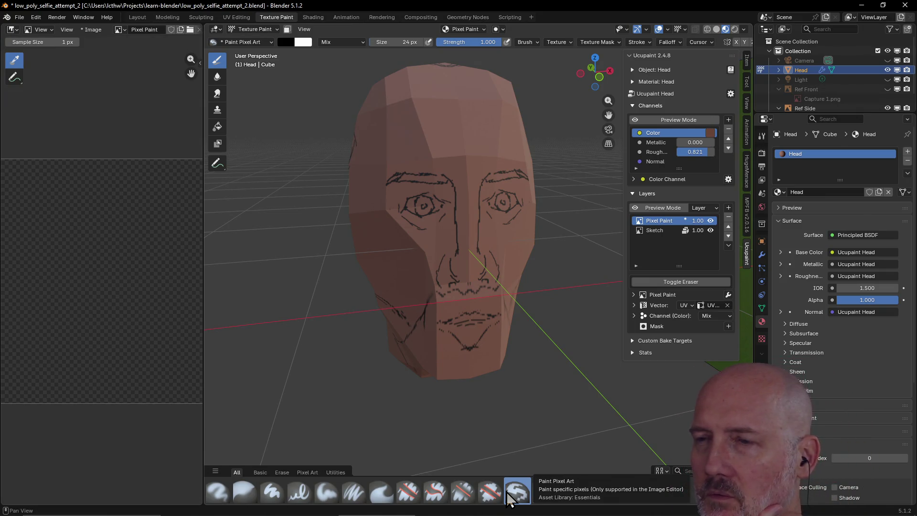
# Remove the Pixel Paint layer, leaving Sketch, and bring up the add-layer choices
pyautogui.rightClick(667, 222)
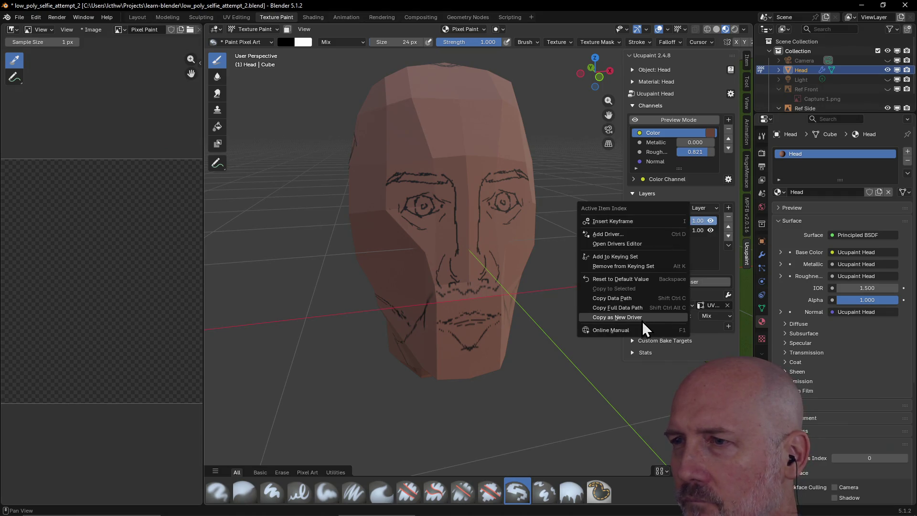
pyautogui.click(699, 248)
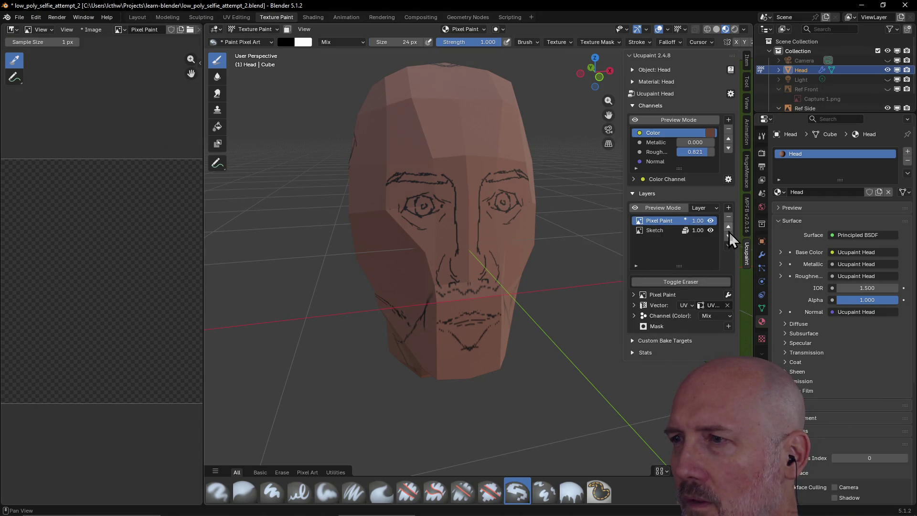
pyautogui.click(729, 218)
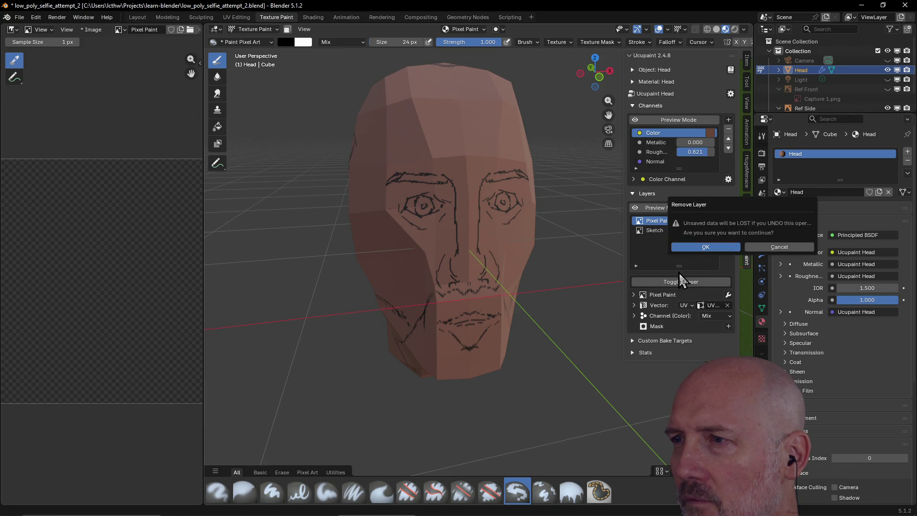
pyautogui.click(699, 244)
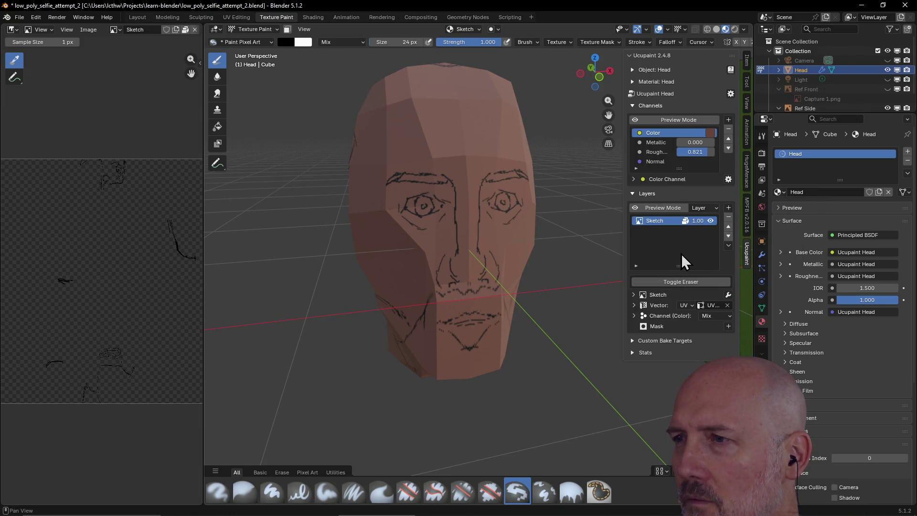
pyautogui.click(729, 209)
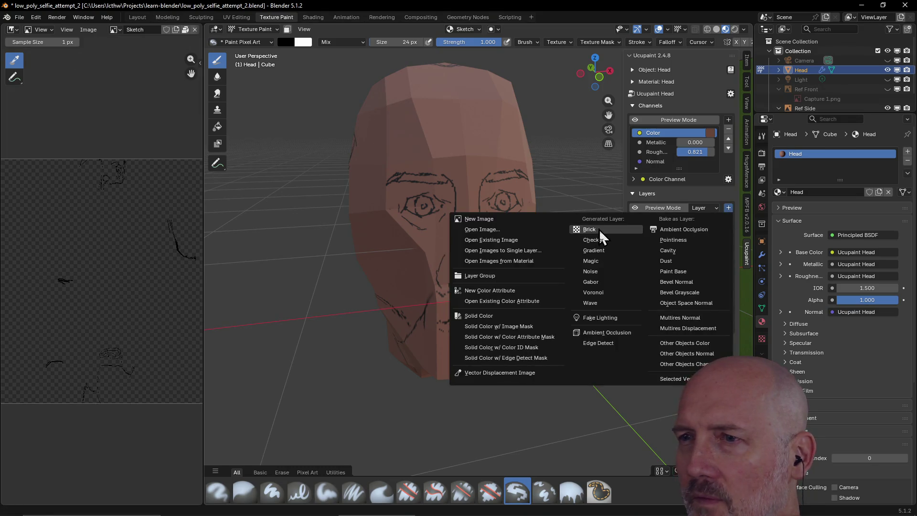
# Create a 512-resolution image layer above Sketch and rename it Pixel Paint
pyautogui.click(497, 223)
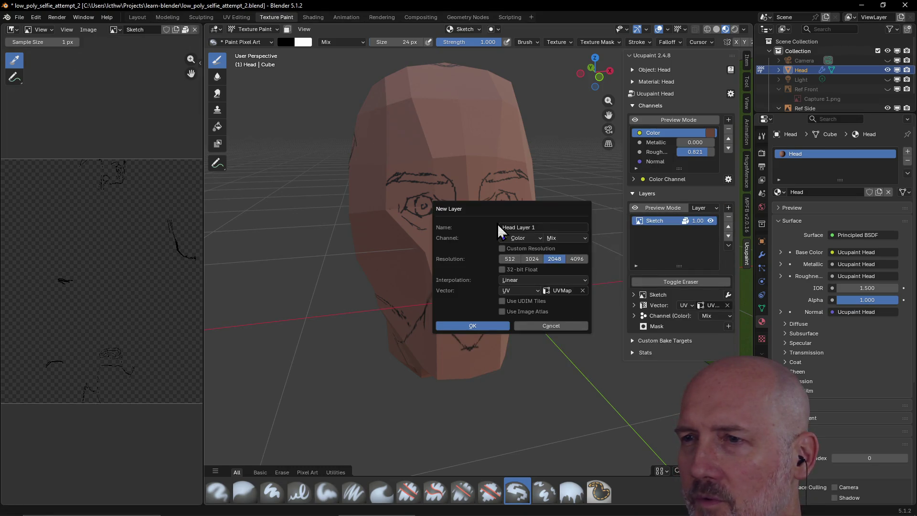
pyautogui.click(508, 259)
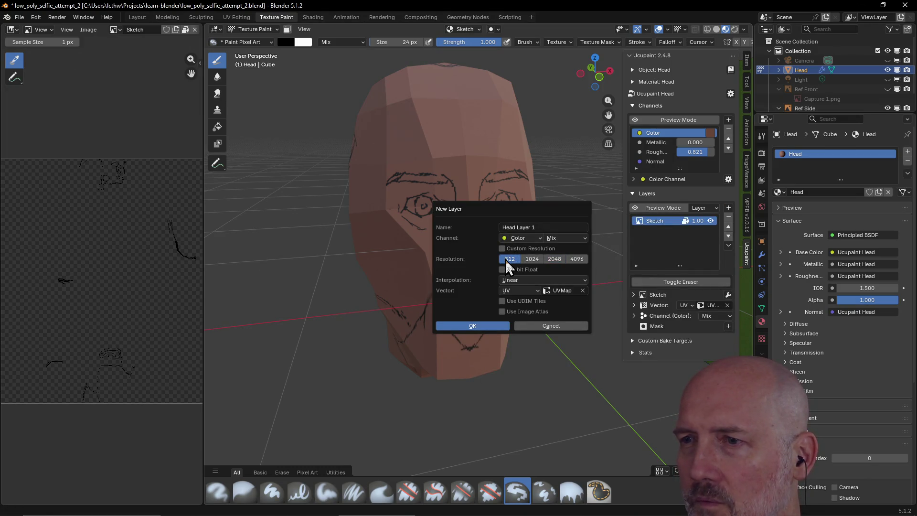
pyautogui.click(487, 326)
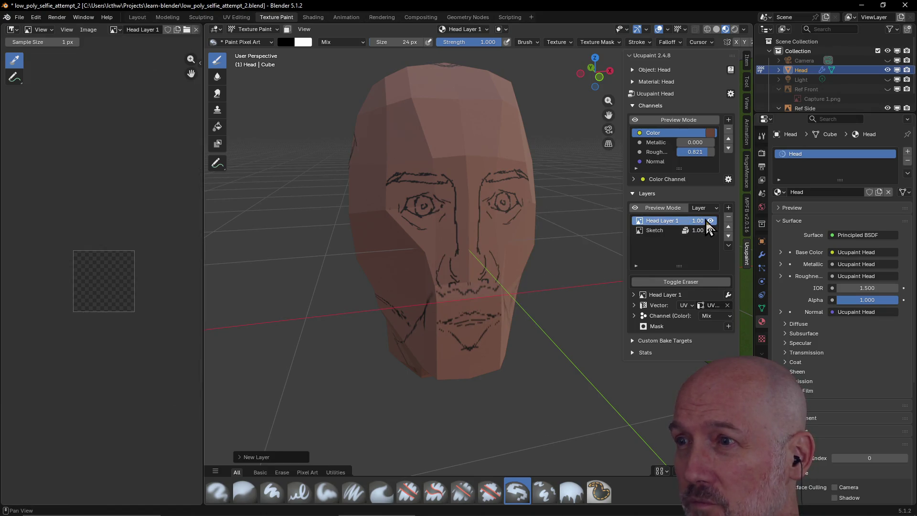
pyautogui.doubleClick(673, 222)
pyautogui.write('P')
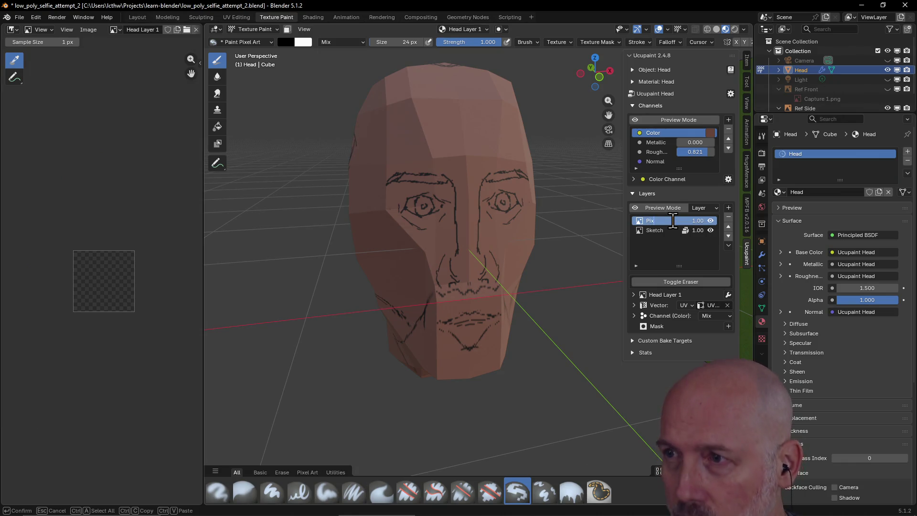
pyautogui.write('ixel Pain')
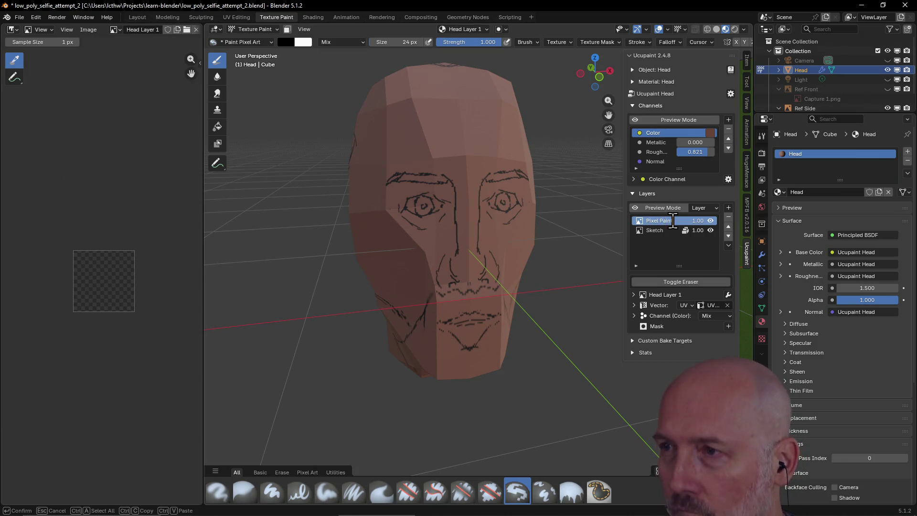
pyautogui.write('t')
pyautogui.press('Return')
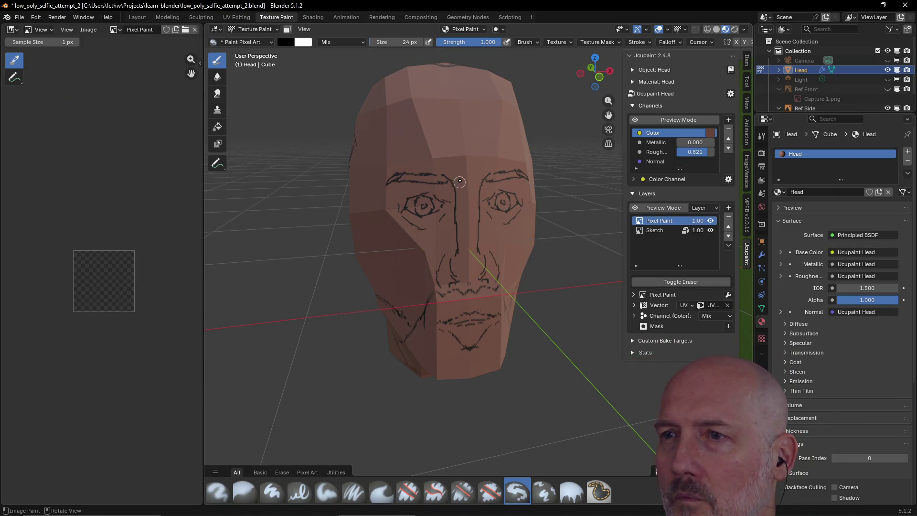
# Paint trial marks on the brow and forehead, then undo them
pyautogui.moveTo(459, 181); pyautogui.dragTo(464, 249)
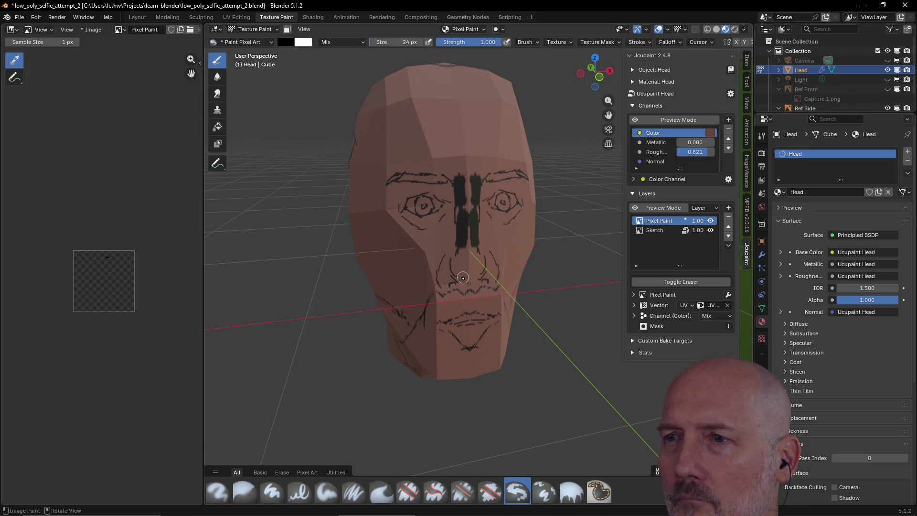
pyautogui.moveTo(440, 120)
pyautogui.mouseDown()
pyautogui.moveTo(488, 146)
pyautogui.moveTo(444, 151)
pyautogui.mouseUp()
pyautogui.scroll(3, 470, 141)
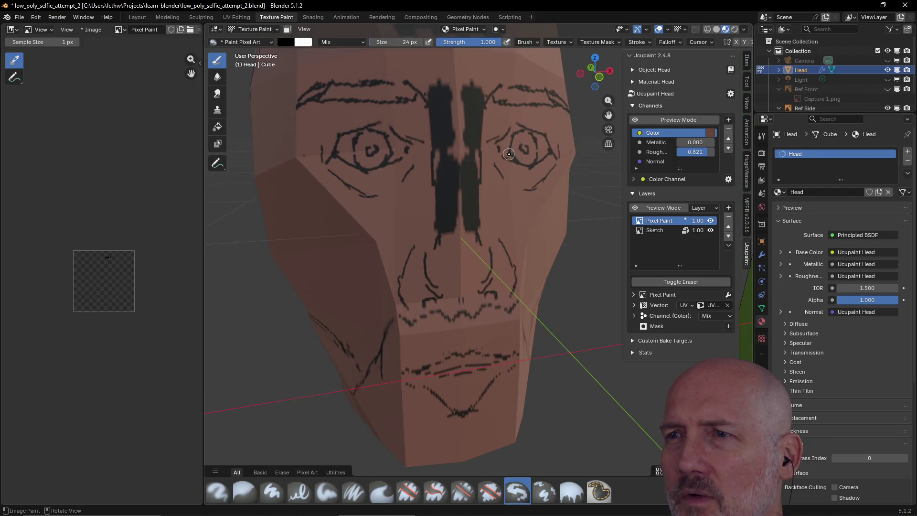
pyautogui.scroll(-2, 470, 141)
pyautogui.moveTo(469, 141)
pyautogui.mouseDown(button='middle')
pyautogui.moveTo(458, 157)
pyautogui.moveTo(473, 148)
pyautogui.mouseUp(button='middle')
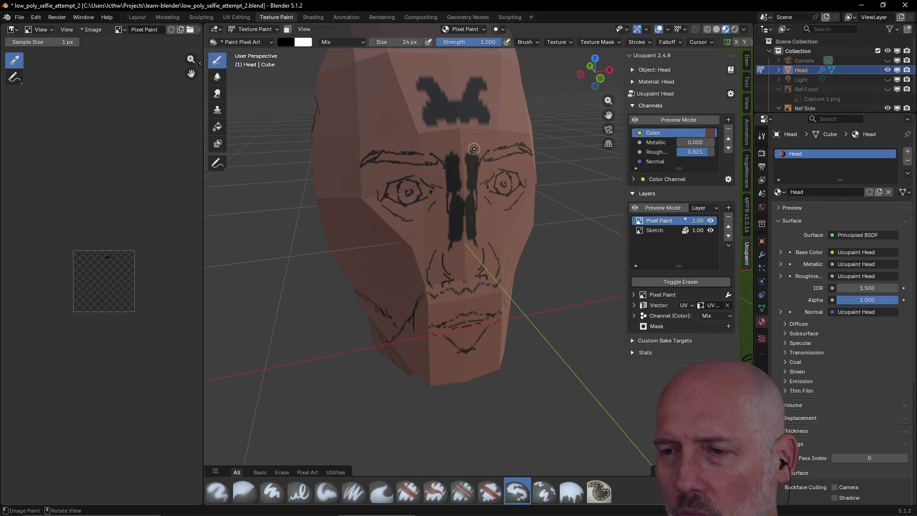
pyautogui.moveTo(474, 148); pyautogui.dragTo(440, 157, button='middle')
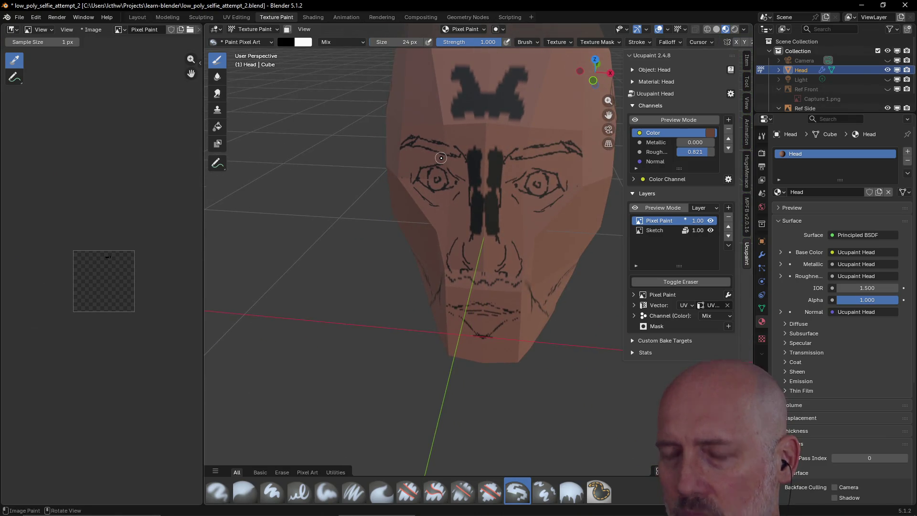
pyautogui.hotkey('ctrl', 'z')
pyautogui.hotkey('ctrl', 'z')
pyautogui.hotkey('ctrl', 'z')
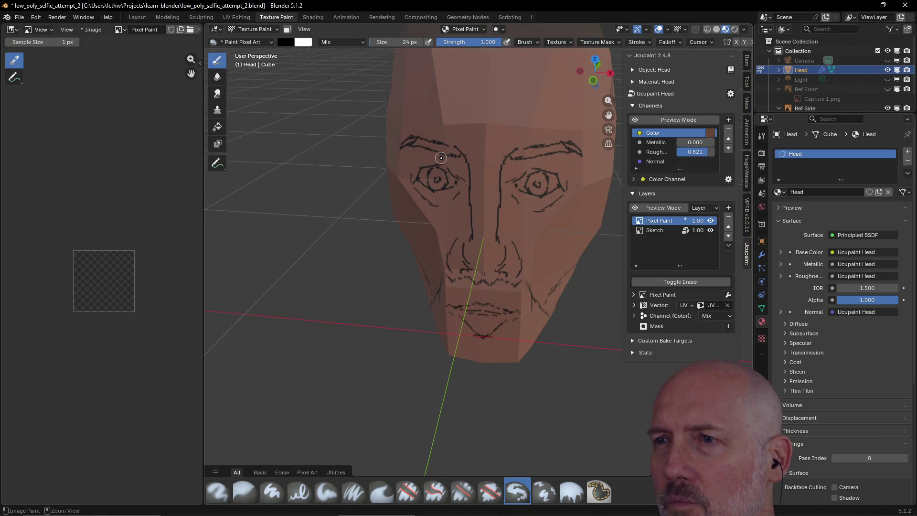
# Paint blocky strokes down the nose bridge, undo them, and check the brush preset options
pyautogui.moveTo(441, 157)
pyautogui.mouseDown(button='middle')
pyautogui.moveTo(479, 155)
pyautogui.moveTo(487, 140)
pyautogui.mouseUp(button='middle')
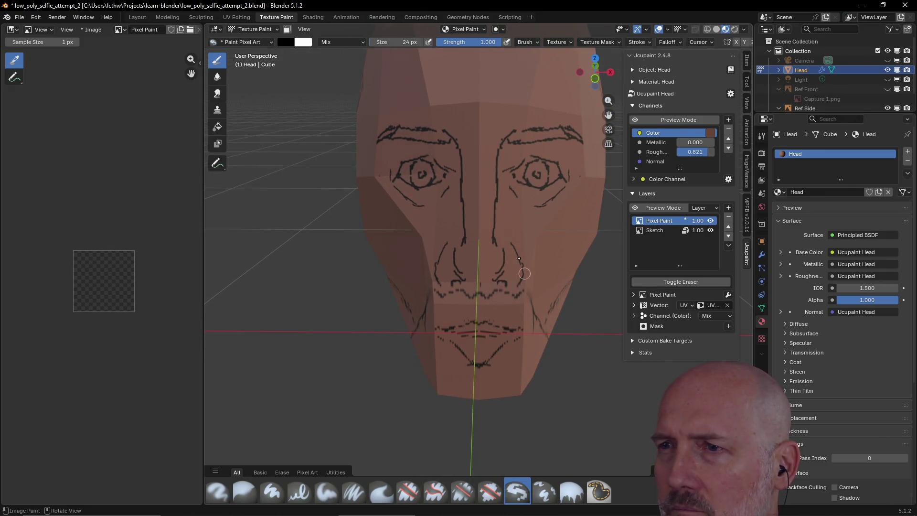
pyautogui.moveTo(485, 151)
pyautogui.mouseDown()
pyautogui.moveTo(497, 161)
pyautogui.moveTo(494, 118)
pyautogui.moveTo(493, 163)
pyautogui.moveTo(516, 119)
pyautogui.moveTo(498, 129)
pyautogui.mouseUp()
pyautogui.moveTo(493, 241)
pyautogui.mouseDown()
pyautogui.moveTo(481, 201)
pyautogui.moveTo(484, 298)
pyautogui.mouseUp()
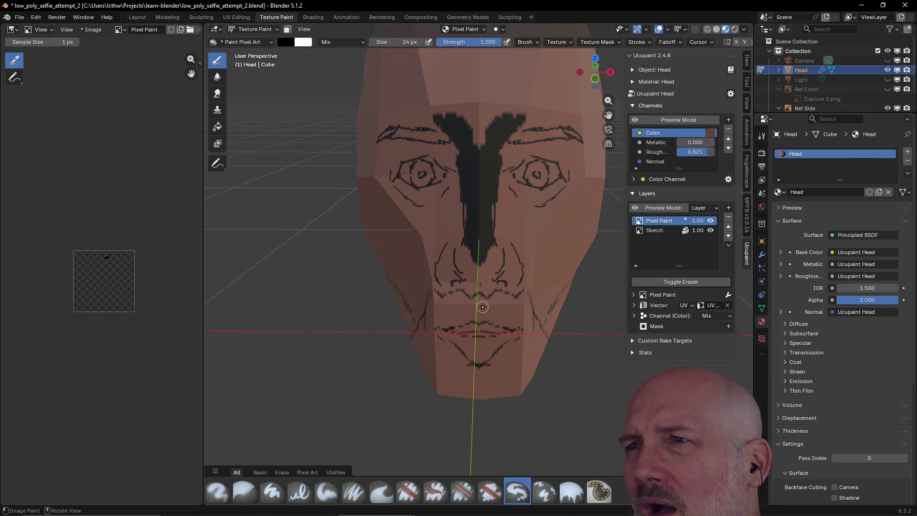
pyautogui.hotkey('ctrl', 'z')
pyautogui.hotkey('ctrl', 'z')
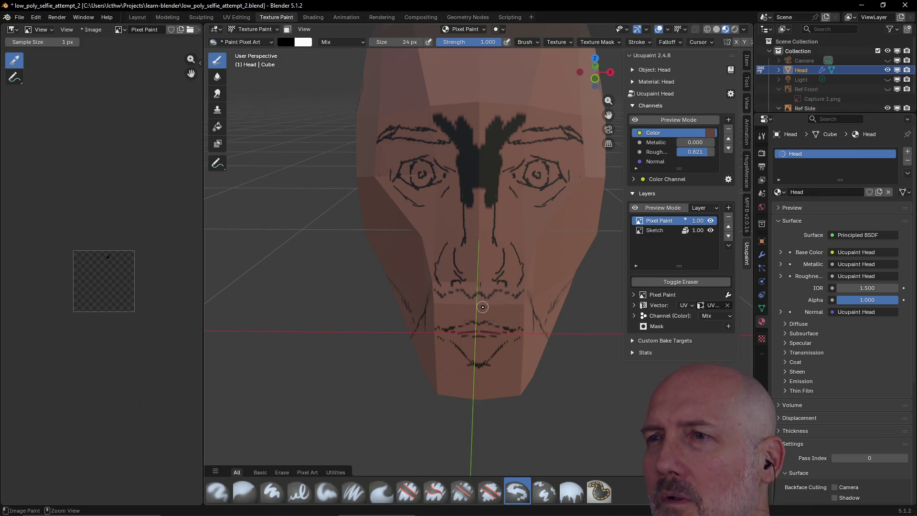
pyautogui.hotkey('ctrl', 'z')
pyautogui.hotkey('ctrl', 'z')
pyautogui.hotkey('ctrl', 'z')
pyautogui.hotkey('ctrl', 'z')
pyautogui.hotkey('ctrl', 'z')
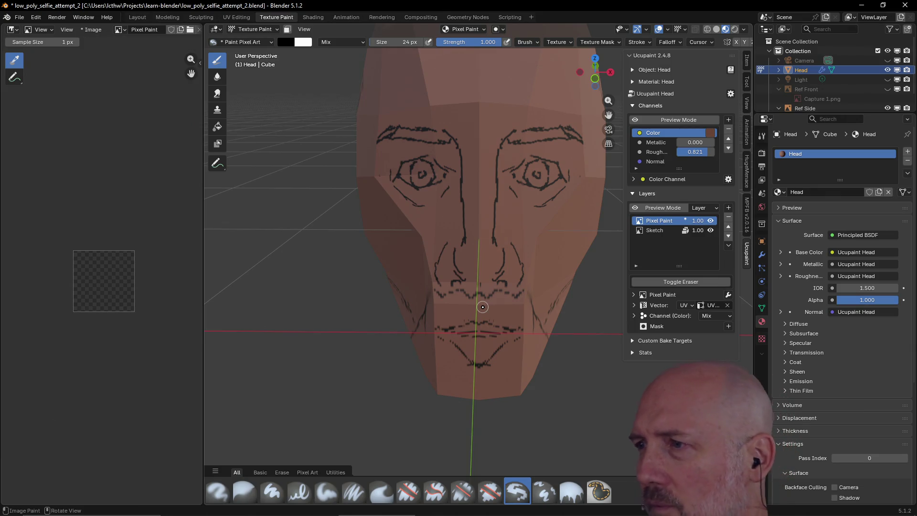
pyautogui.rightClick(514, 491)
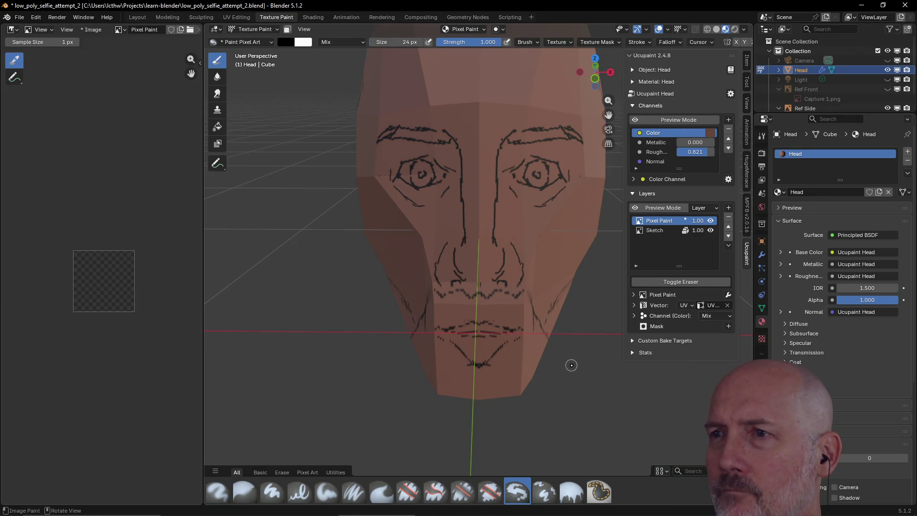
pyautogui.scroll(-3, 569, 363)
# Unhide the Ref Front photo in the Outliner and orbit to a front view of the head
pyautogui.moveTo(569, 364)
pyautogui.mouseDown(button='middle')
pyautogui.moveTo(632, 344)
pyautogui.moveTo(529, 223)
pyautogui.mouseUp(button='middle')
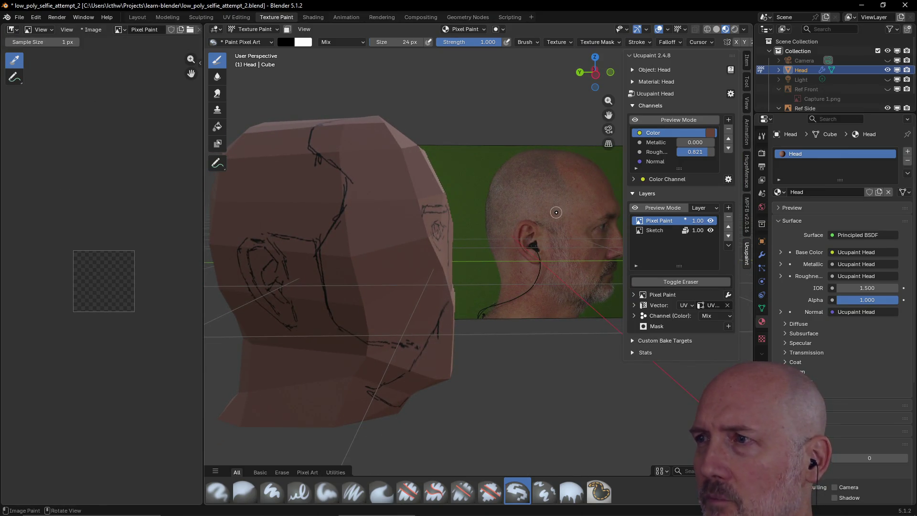
pyautogui.scroll(-3, 556, 213)
pyautogui.moveTo(555, 212); pyautogui.dragTo(502, 215, button='middle')
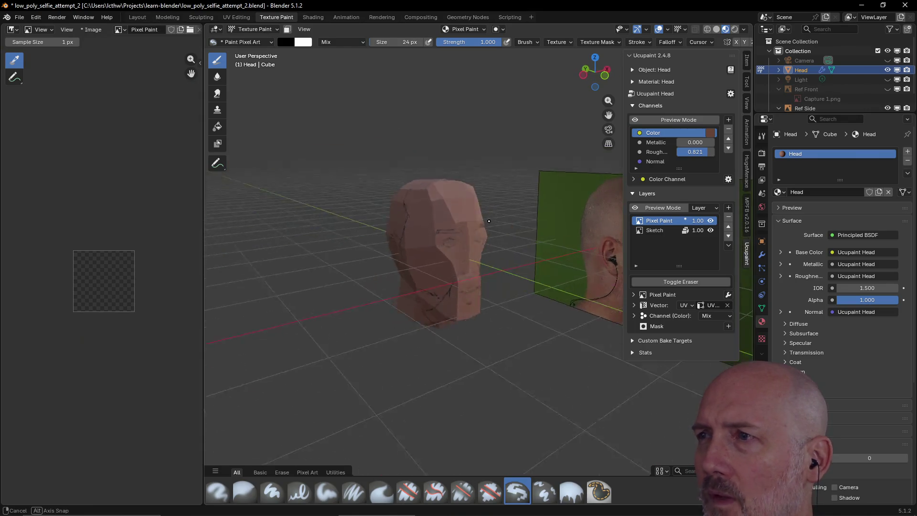
pyautogui.click(887, 89)
pyautogui.moveTo(559, 187)
pyautogui.mouseDown(button='middle')
pyautogui.moveTo(576, 170)
pyautogui.moveTo(559, 163)
pyautogui.moveTo(566, 153)
pyautogui.mouseUp(button='middle')
pyautogui.scroll(2, 560, 162)
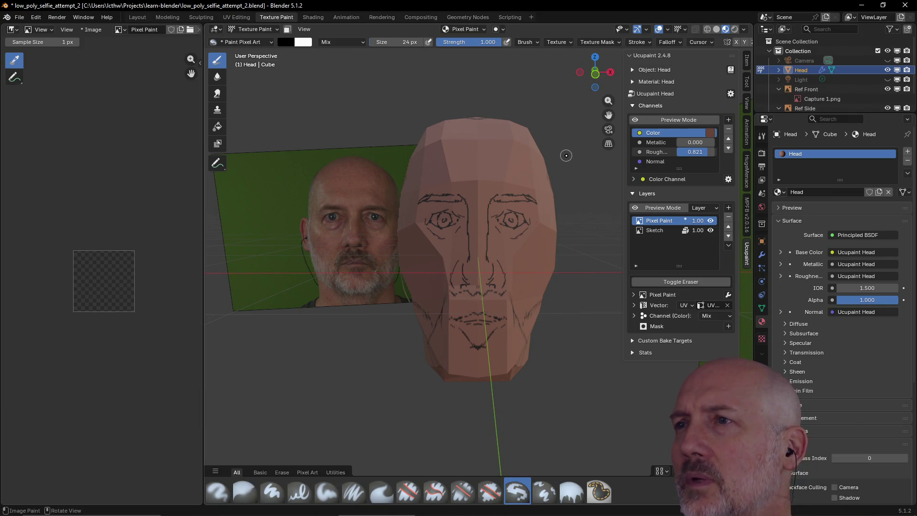
pyautogui.click(650, 42)
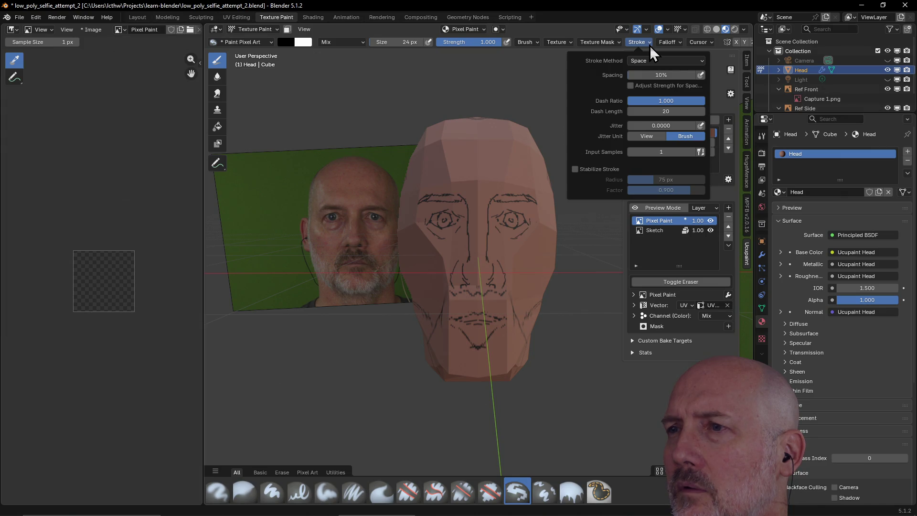
pyautogui.click(649, 43)
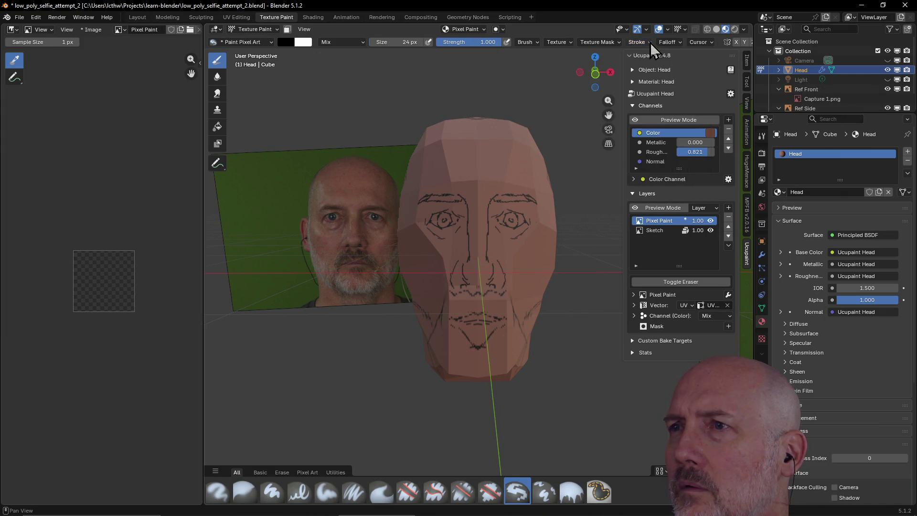
pyautogui.click(618, 41)
pyautogui.click(619, 42)
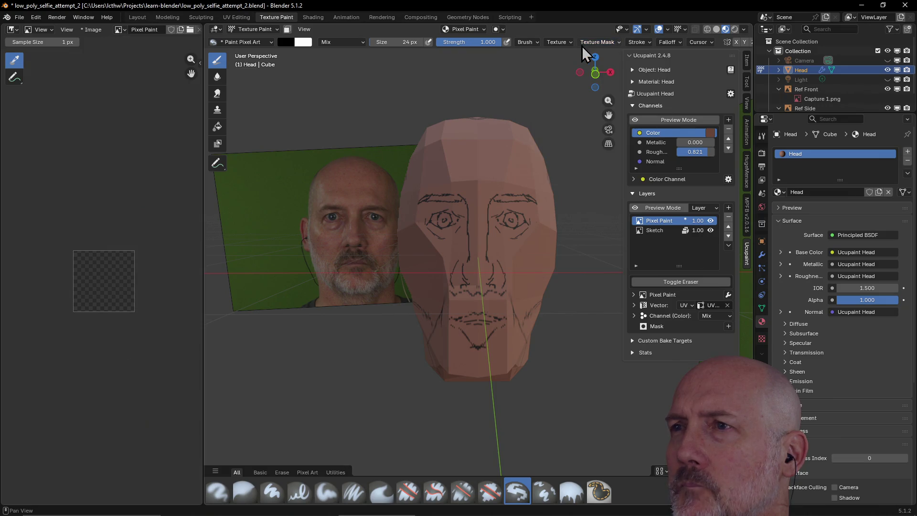
pyautogui.click(538, 42)
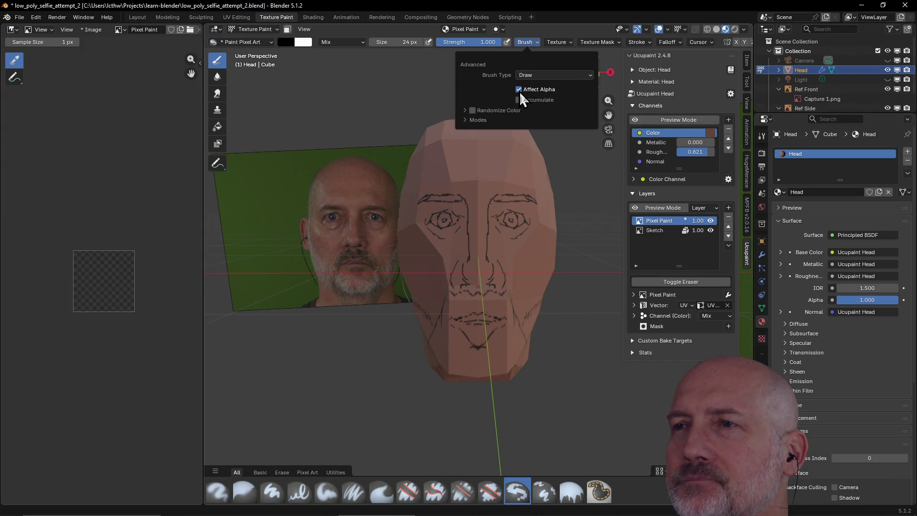
pyautogui.click(538, 43)
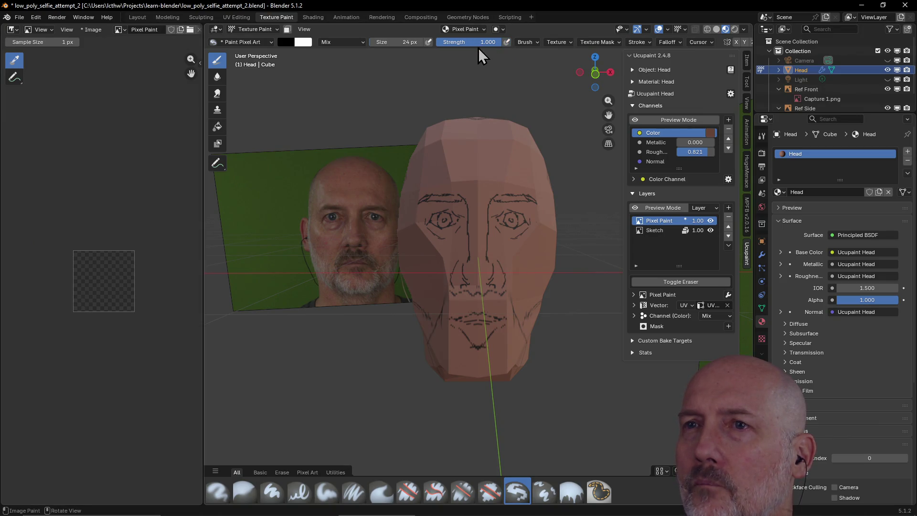
pyautogui.moveTo(487, 156)
pyautogui.mouseDown()
pyautogui.moveTo(487, 175)
pyautogui.moveTo(469, 175)
pyautogui.mouseUp()
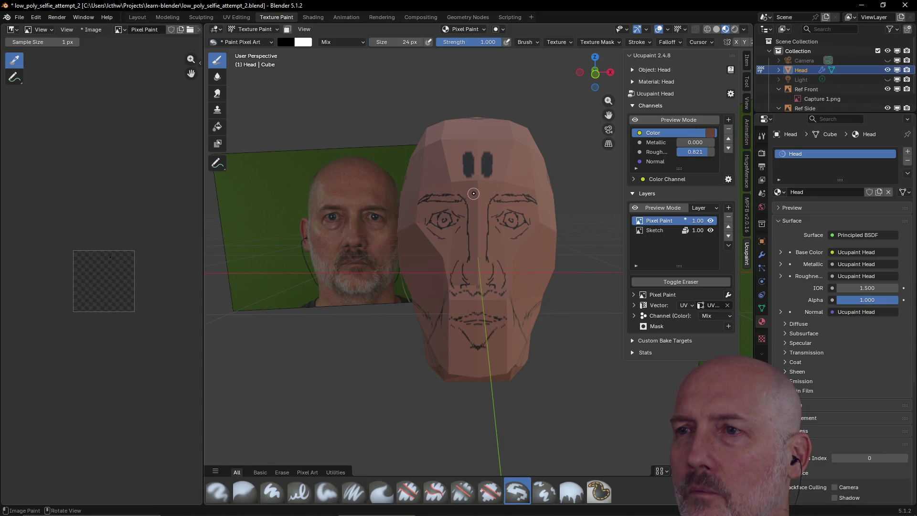
pyautogui.hotkey('ctrl', 'z')
pyautogui.hotkey('ctrl', 'z')
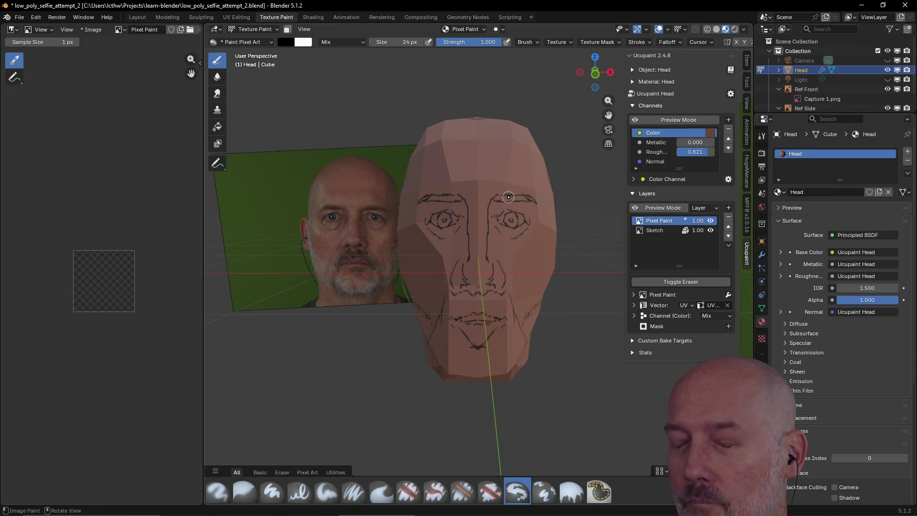
pyautogui.press('alt')
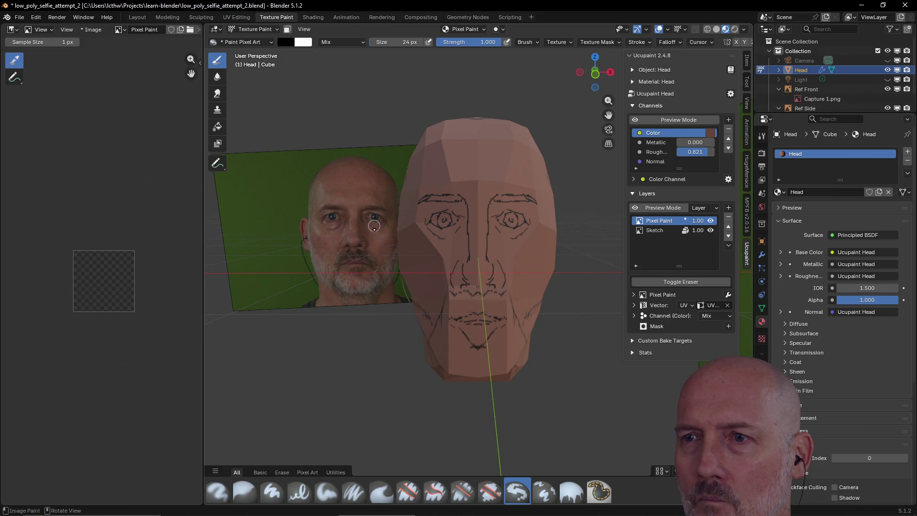
pyautogui.click(439, 220)
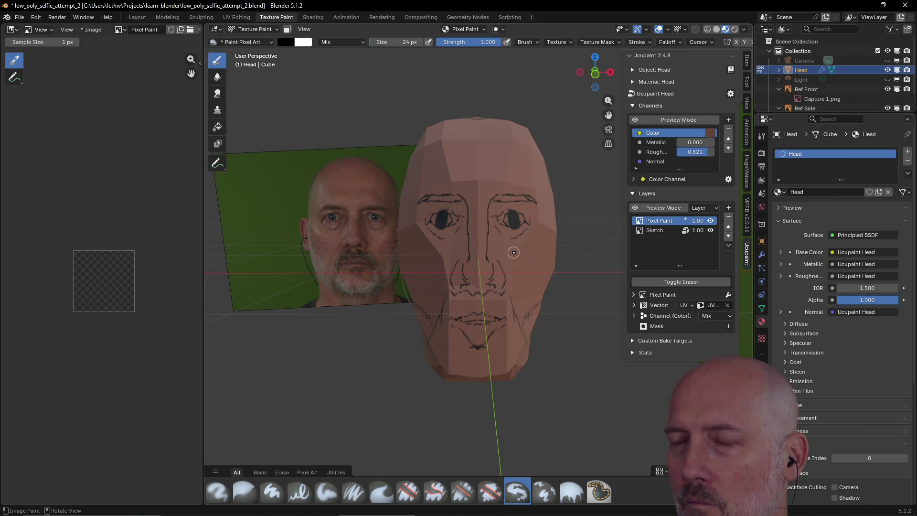
pyautogui.hotkey('ctrl', 'z')
pyautogui.hotkey('ctrl', 'z')
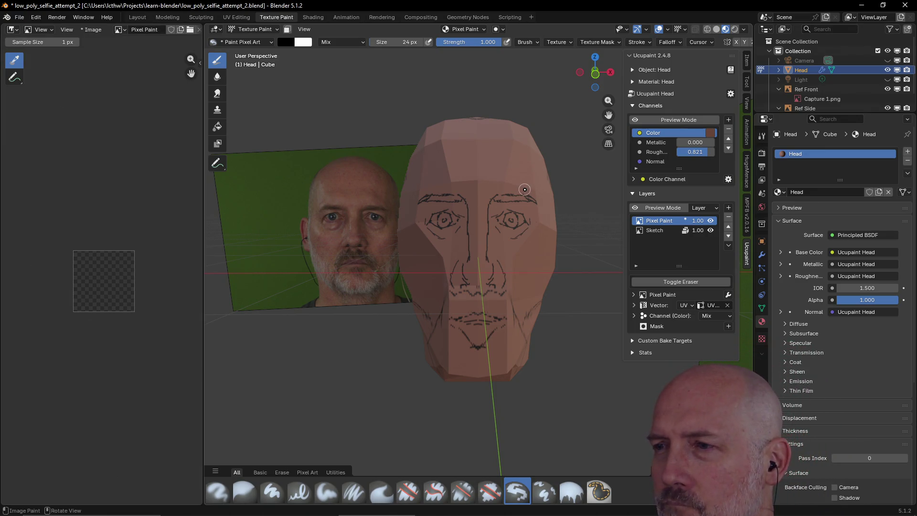
pyautogui.click(635, 295)
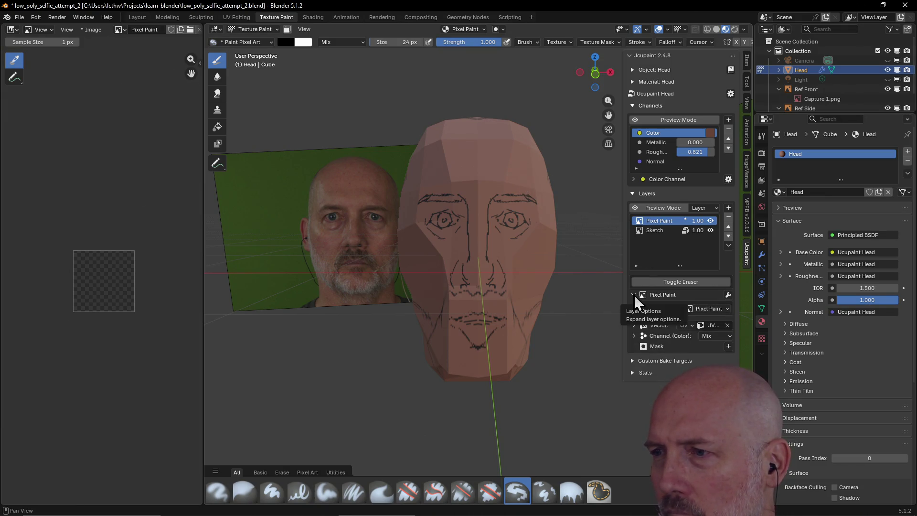
pyautogui.click(633, 298)
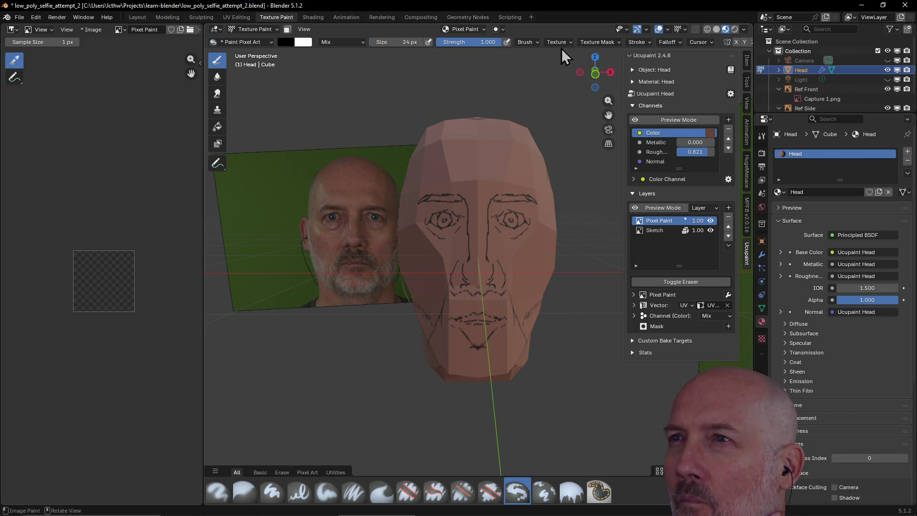
# Paint test strokes on the forehead and nose bridge, undoing each
pyautogui.click(536, 44)
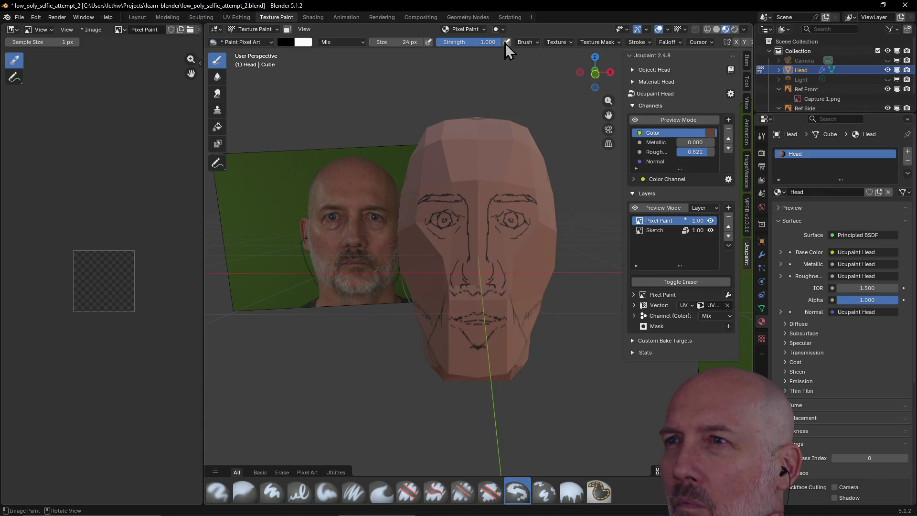
pyautogui.moveTo(462, 159); pyautogui.dragTo(461, 177)
pyautogui.moveTo(493, 159)
pyautogui.mouseDown()
pyautogui.moveTo(490, 175)
pyautogui.moveTo(521, 181)
pyautogui.mouseUp()
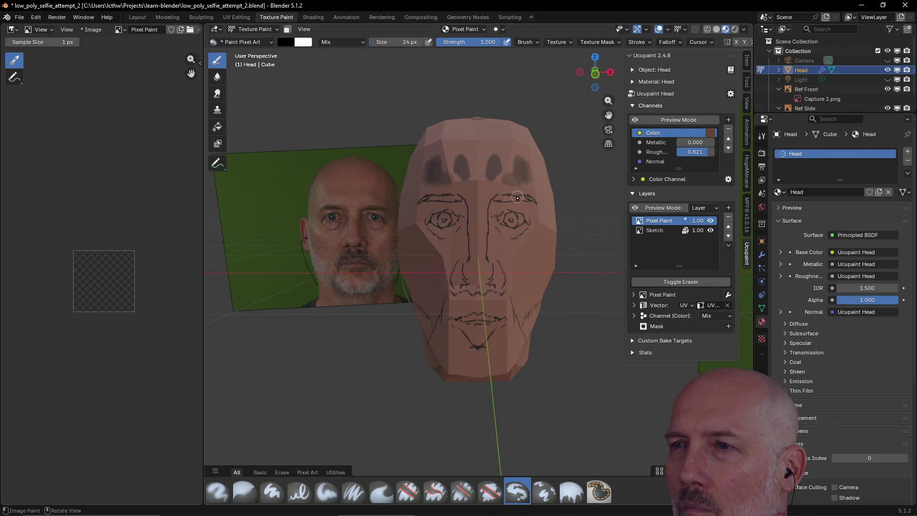
pyautogui.hotkey('ctrl', 'z')
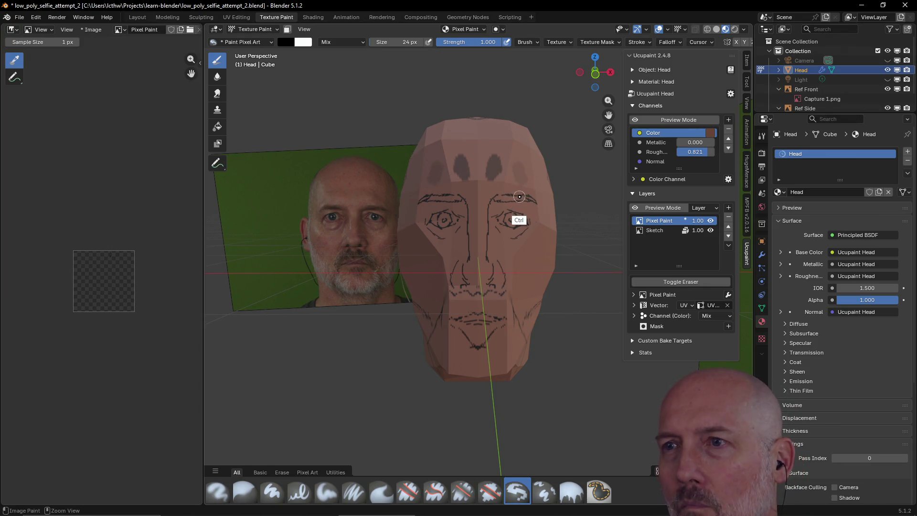
pyautogui.hotkey('ctrl', 'z')
pyautogui.hotkey('ctrl', 'z')
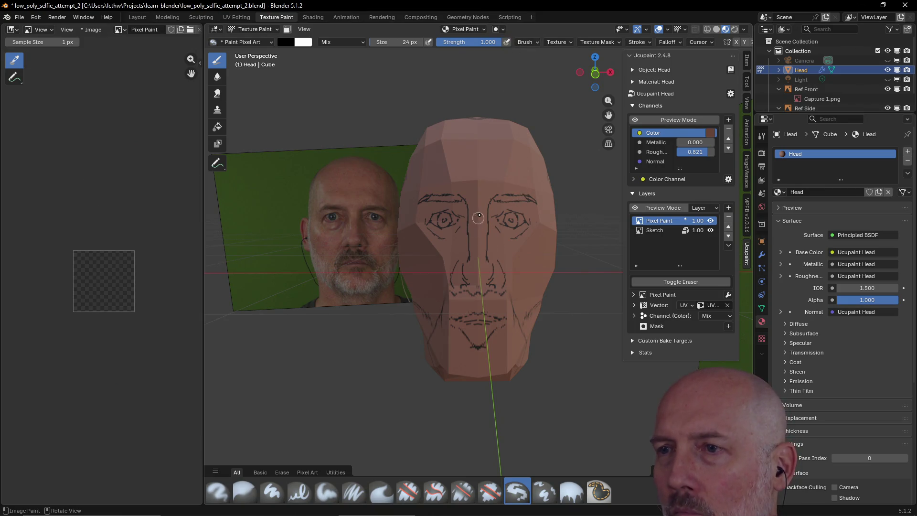
pyautogui.moveTo(482, 212)
pyautogui.mouseDown()
pyautogui.moveTo(478, 258)
pyautogui.moveTo(534, 242)
pyautogui.mouseUp()
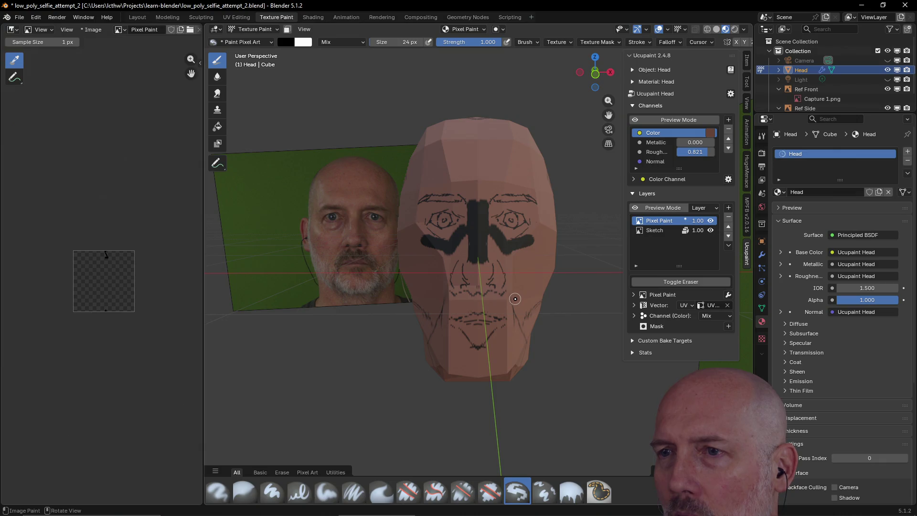
pyautogui.hotkey('ctrl', 'z')
pyautogui.hotkey('ctrl', 'z')
pyautogui.hotkey('ctrl', 'z')
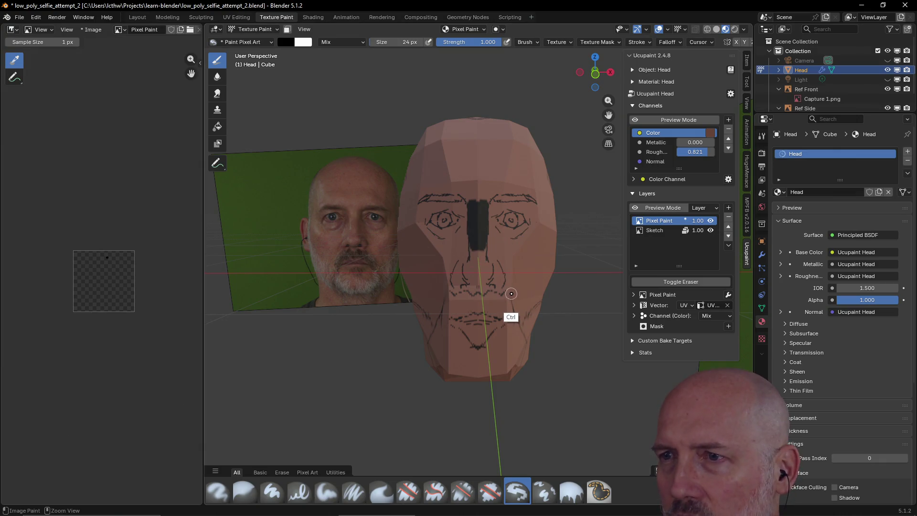
pyautogui.hotkey('ctrl', 'z')
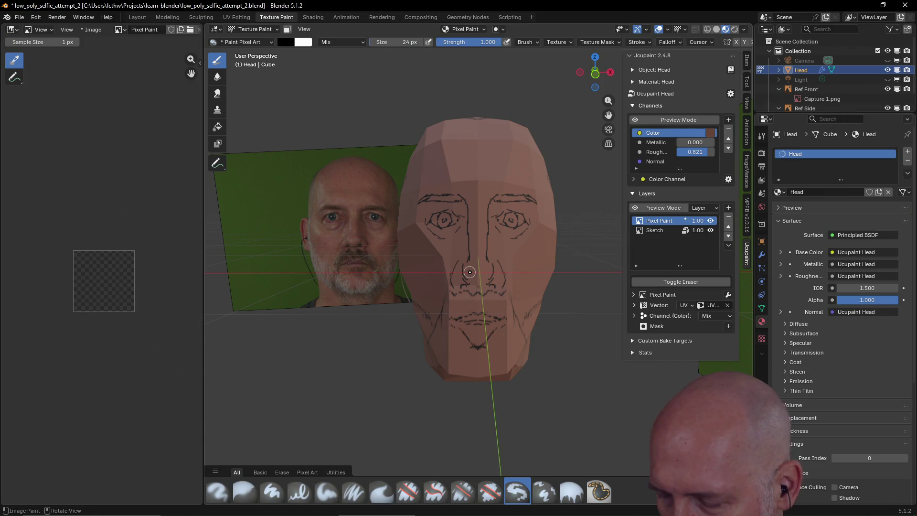
pyautogui.scroll(1, 470, 271)
pyautogui.scroll(2, 468, 261)
pyautogui.scroll(2, 467, 247)
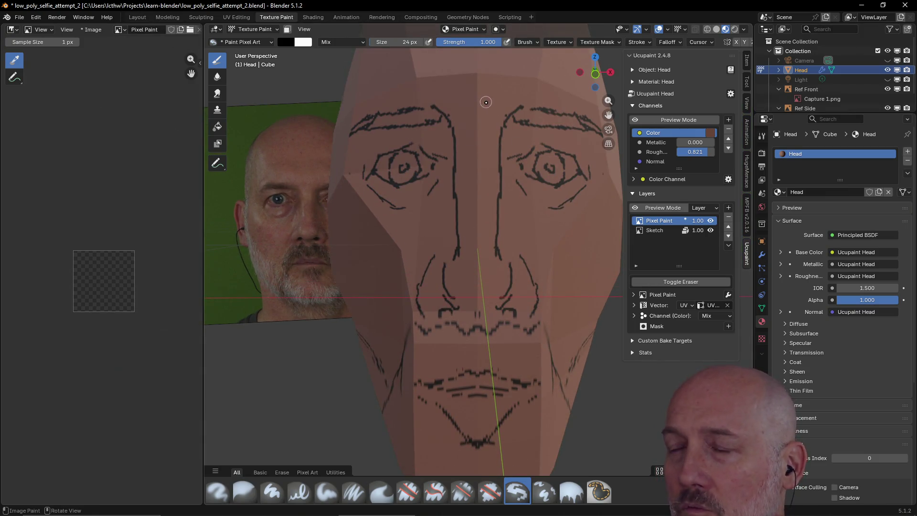
# Try vertical strokes between the eyebrows, undo them, and switch to the Firefox guide
pyautogui.moveTo(469, 91); pyautogui.dragTo(469, 120)
pyautogui.moveTo(487, 89); pyautogui.dragTo(485, 115)
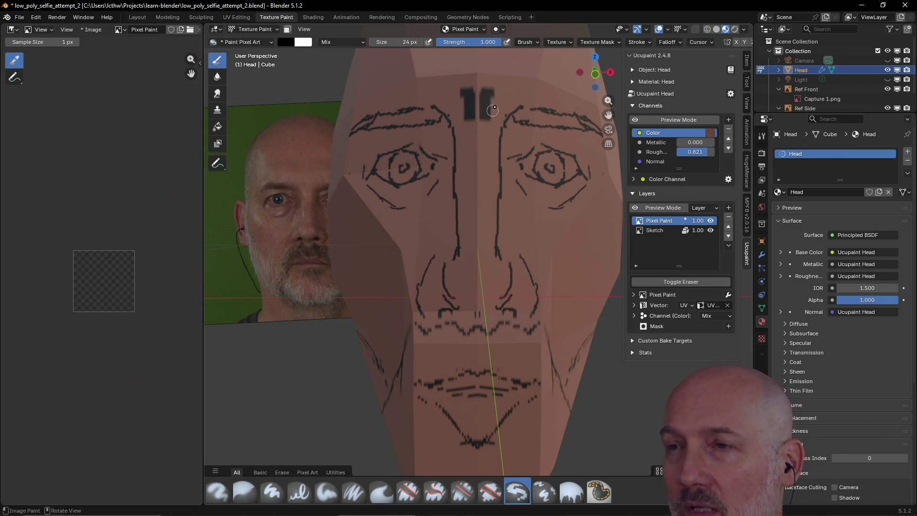
pyautogui.moveTo(488, 133); pyautogui.dragTo(489, 210)
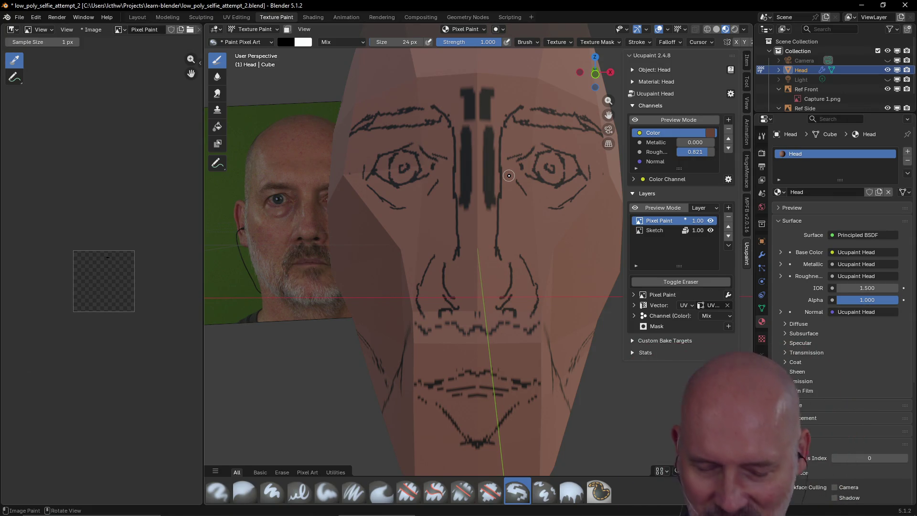
pyautogui.hotkey('ctrl', 'z')
pyautogui.hotkey('ctrl', 'z')
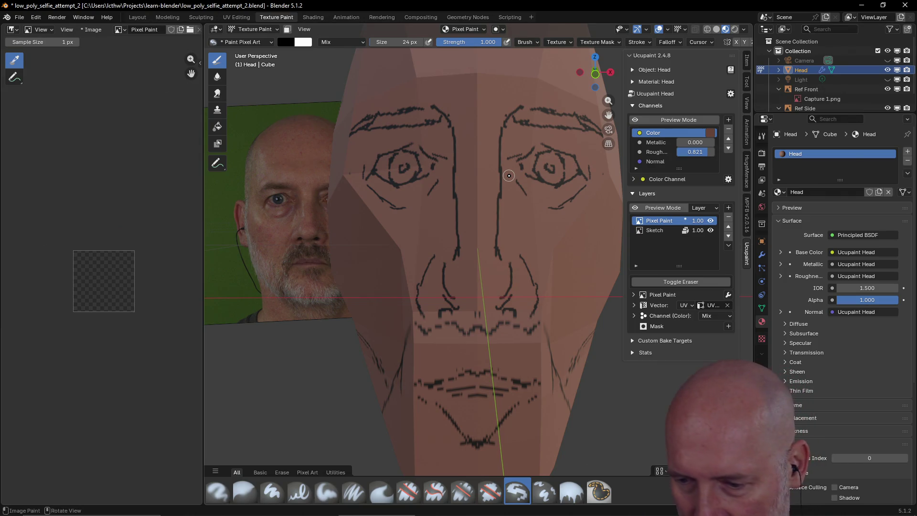
pyautogui.hotkey('alt', 'Tab')
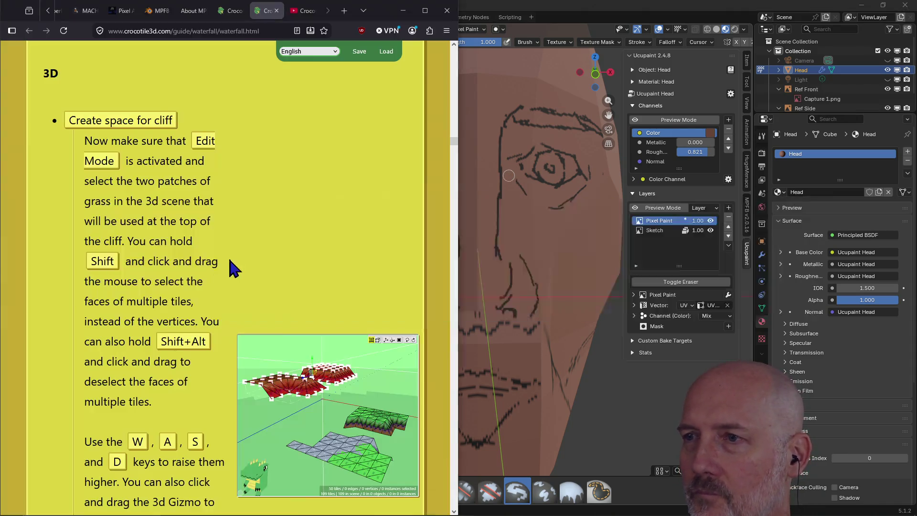
# Search Google for 'blender pixel art brush blurry' in a new tab, then return to Blender
pyautogui.hotkey('ctrl', 't')
pyautogui.write('ble')
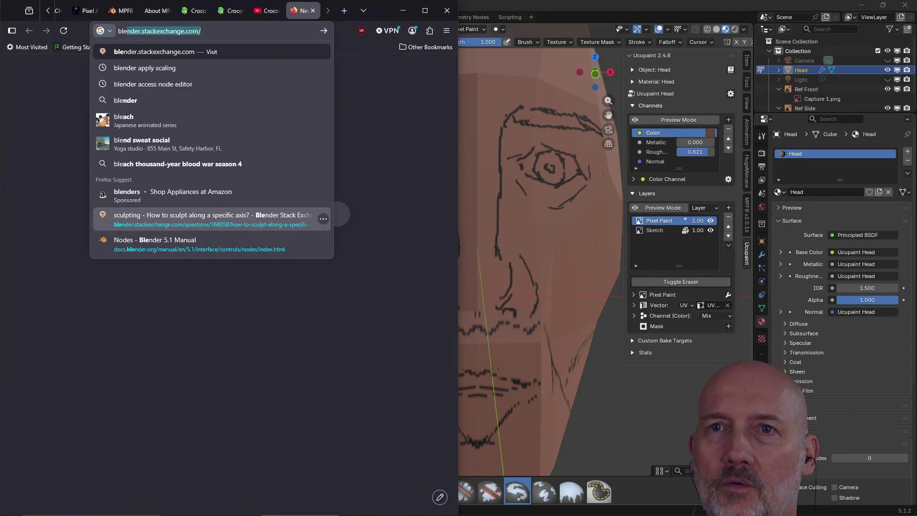
pyautogui.write('nder pixel ar')
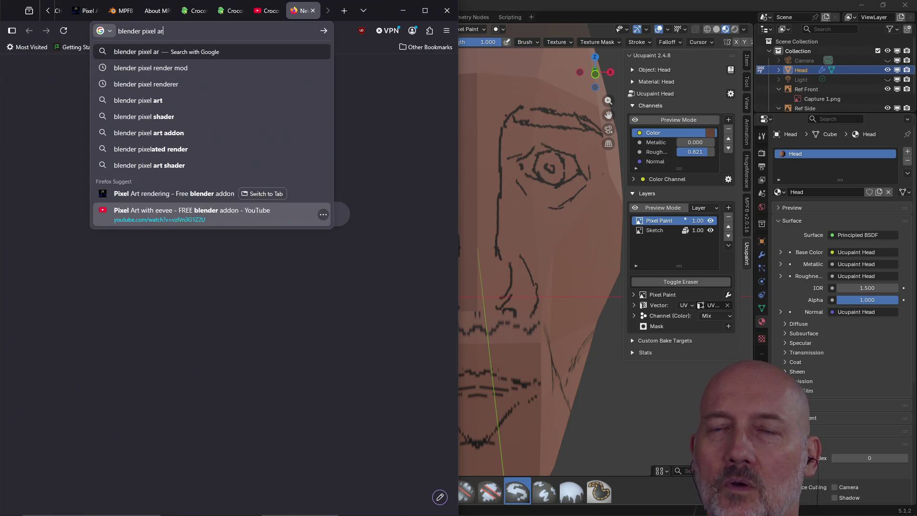
pyautogui.write('t')
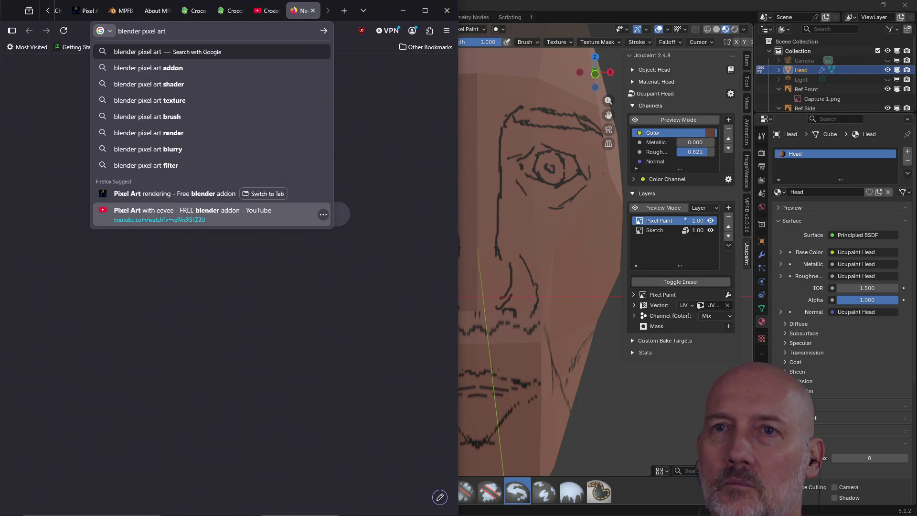
pyautogui.write(' brush ')
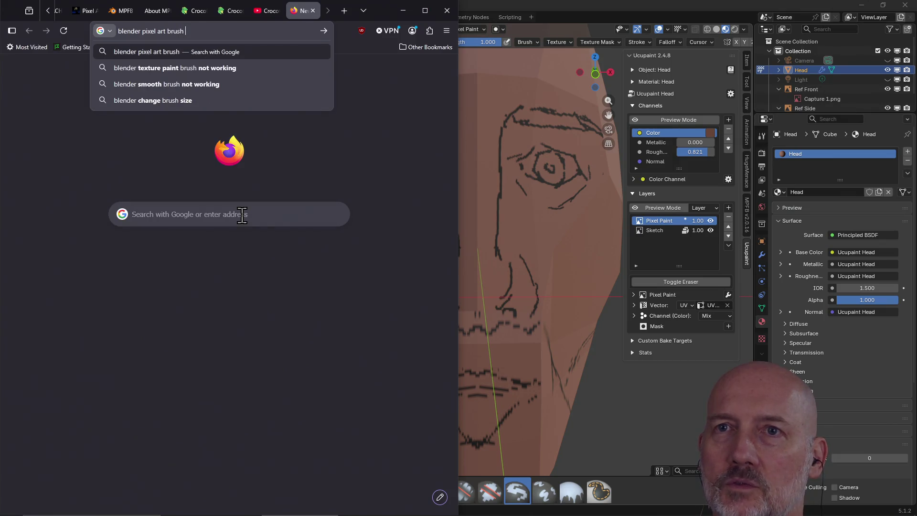
pyautogui.write('blurry')
pyautogui.press('Return')
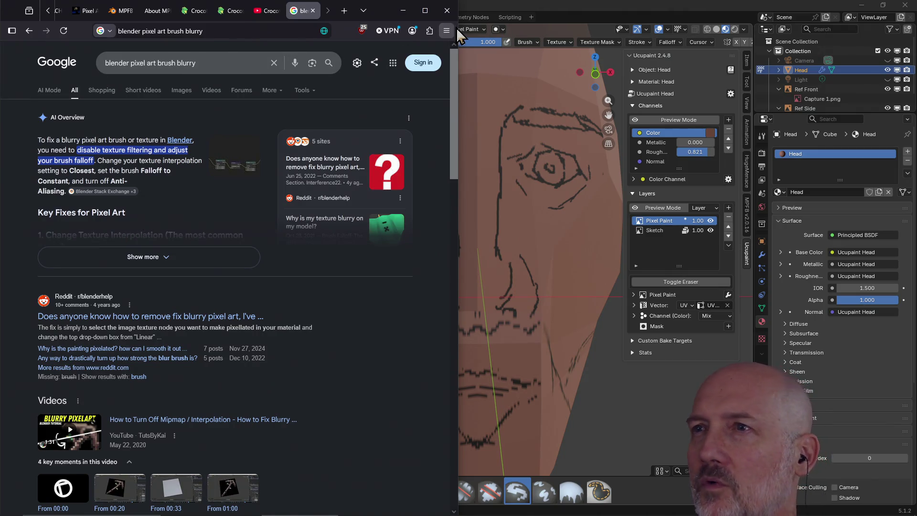
pyautogui.click(520, 9)
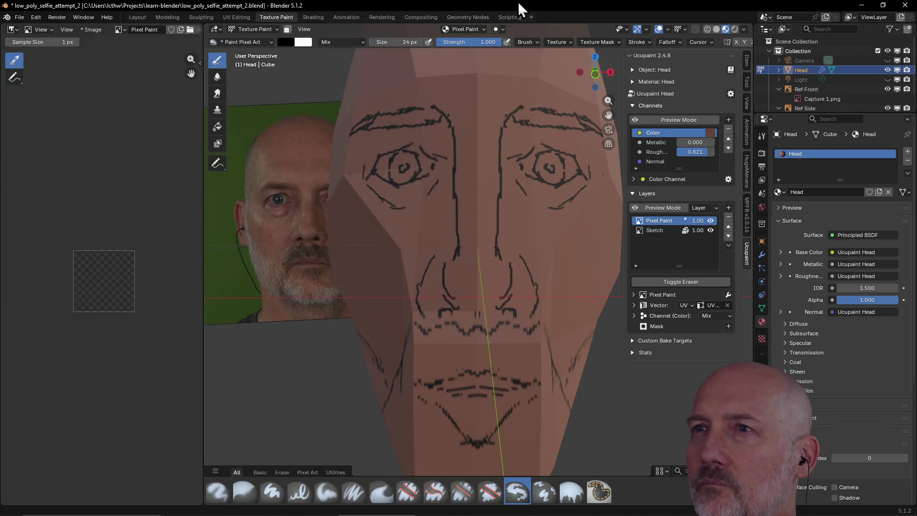
pyautogui.click(571, 42)
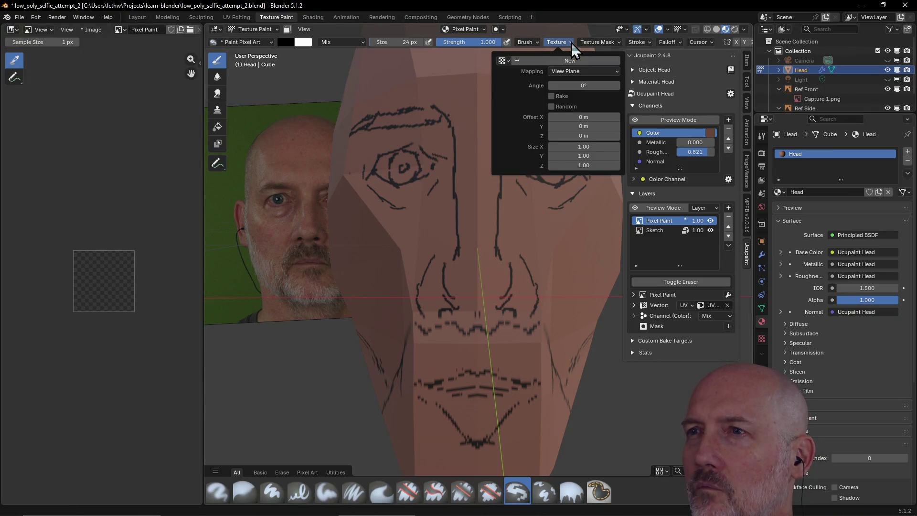
pyautogui.click(571, 42)
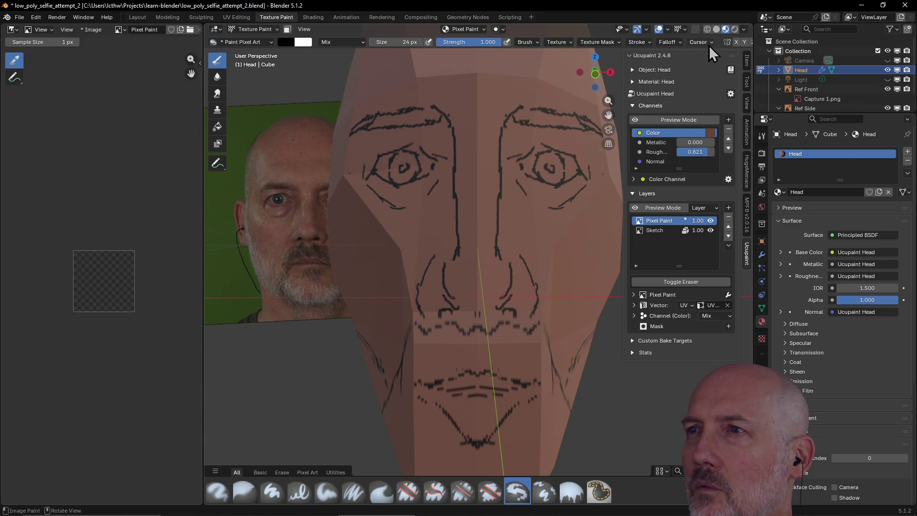
pyautogui.click(619, 41)
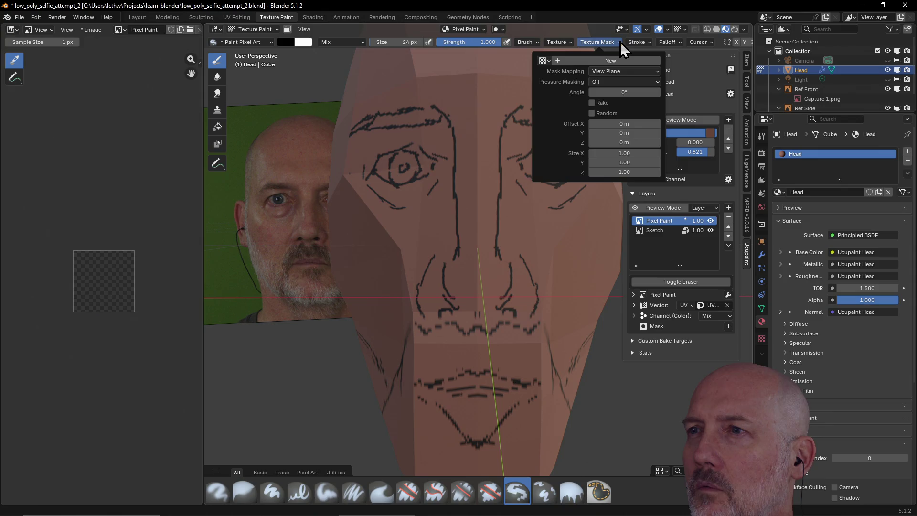
pyautogui.click(619, 42)
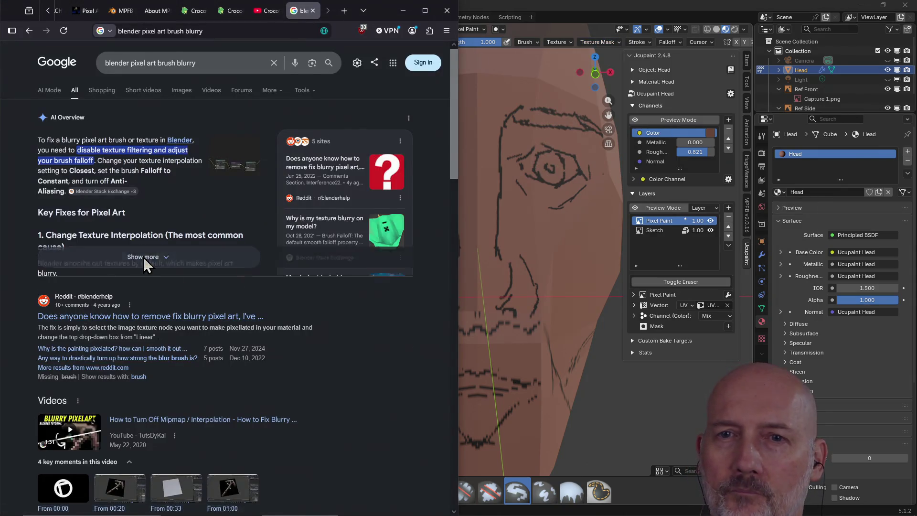
# Expand the AI Overview of blurry-brush fixes, then show Blender's Tool tab brush settings
pyautogui.click(143, 257)
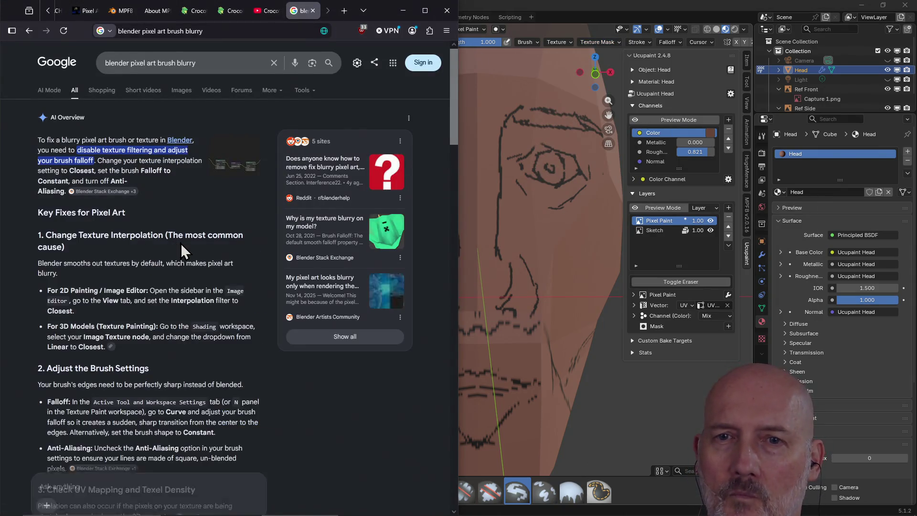
pyautogui.scroll(-2, 180, 243)
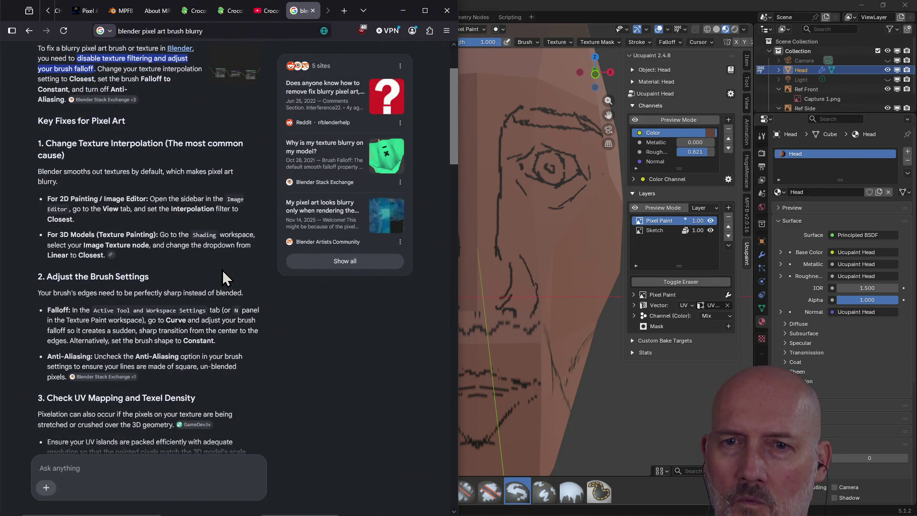
pyautogui.scroll(-1, 223, 270)
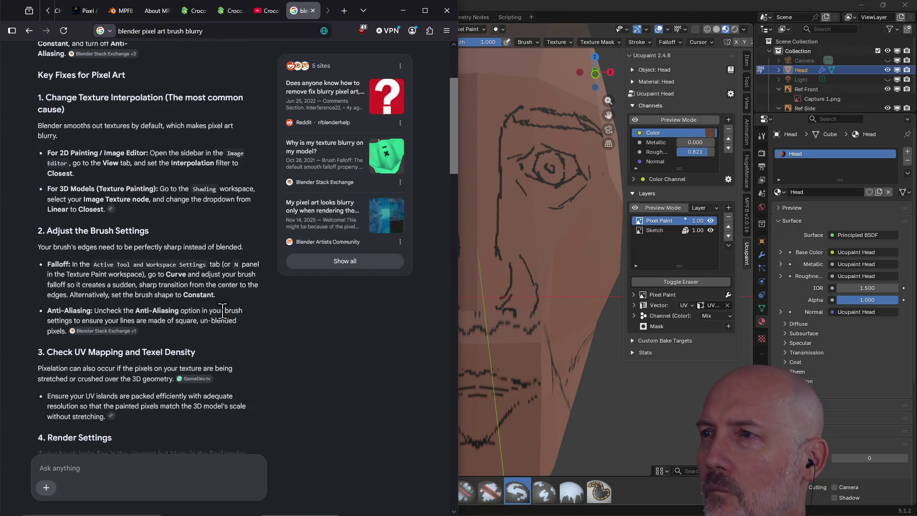
pyautogui.click(713, 83)
pyautogui.click(749, 91)
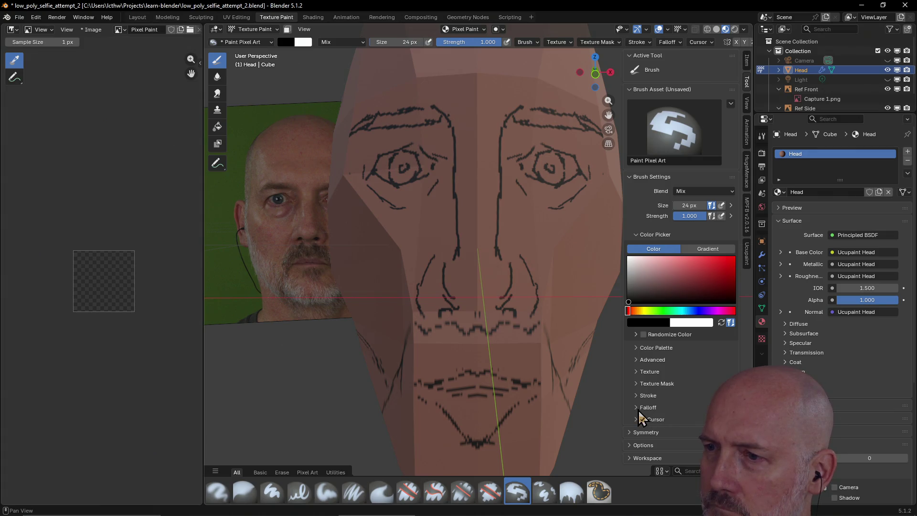
# Look through the brush's Texture, Advanced, Modes and Color Palette subpanels
pyautogui.click(637, 374)
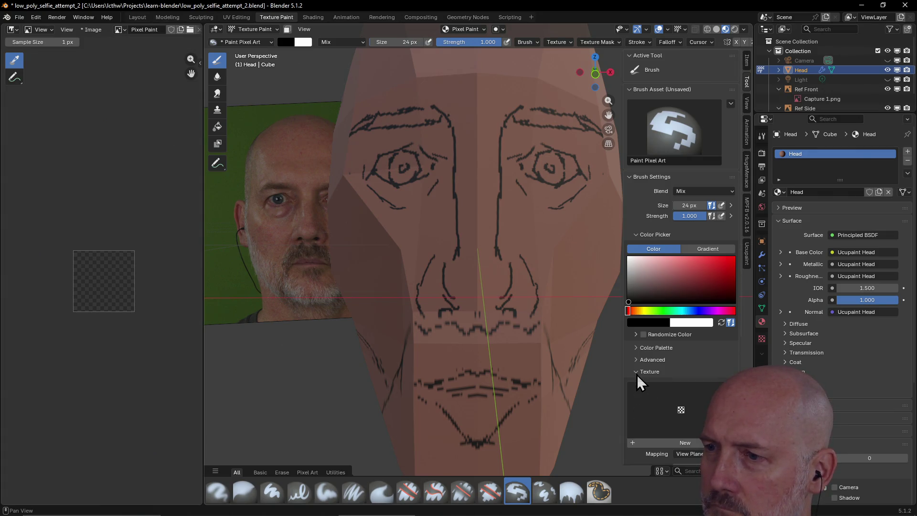
pyautogui.click(637, 374)
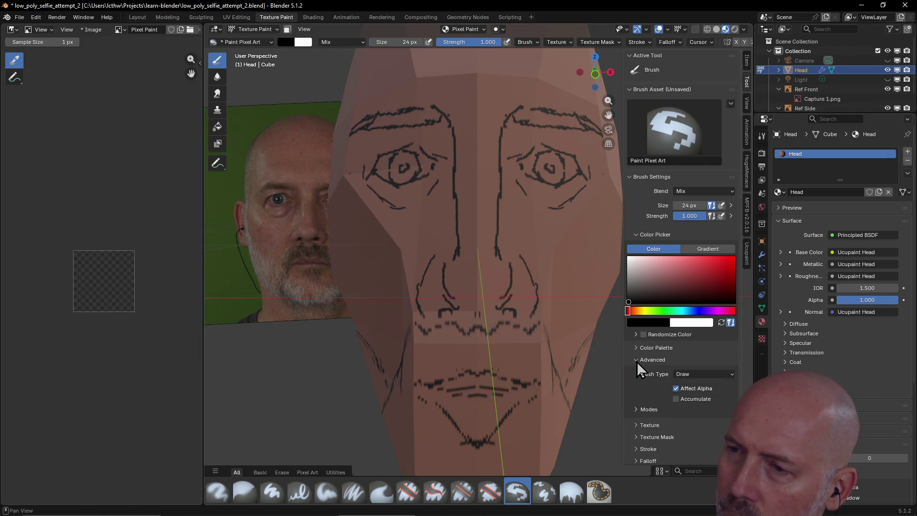
pyautogui.click(634, 409)
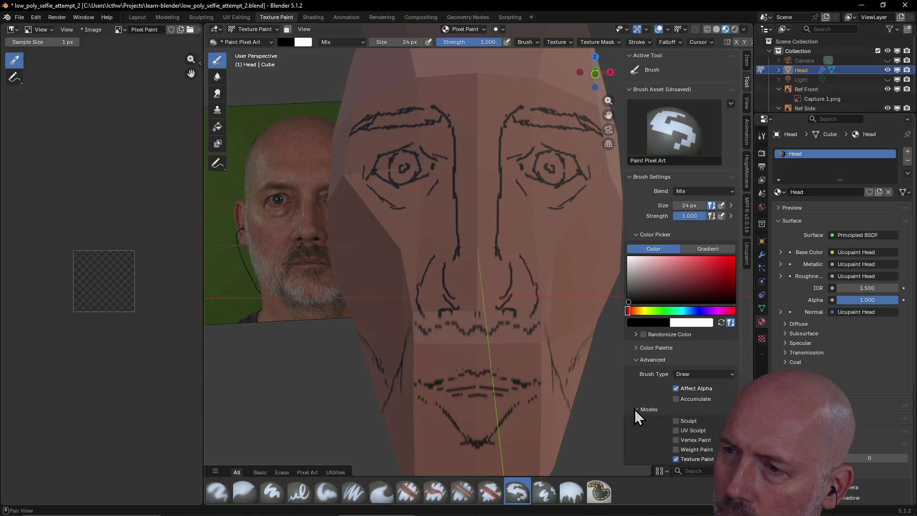
pyautogui.click(634, 409)
pyautogui.click(637, 362)
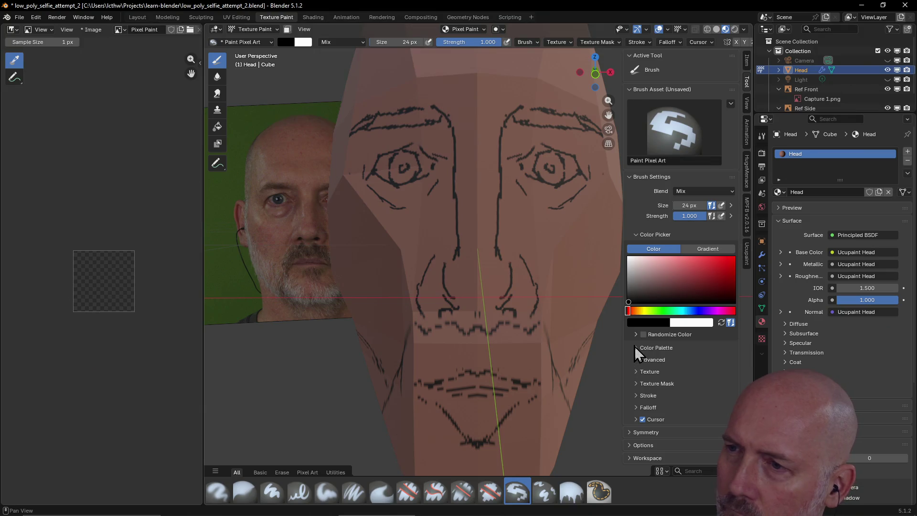
pyautogui.click(634, 347)
pyautogui.click(634, 347)
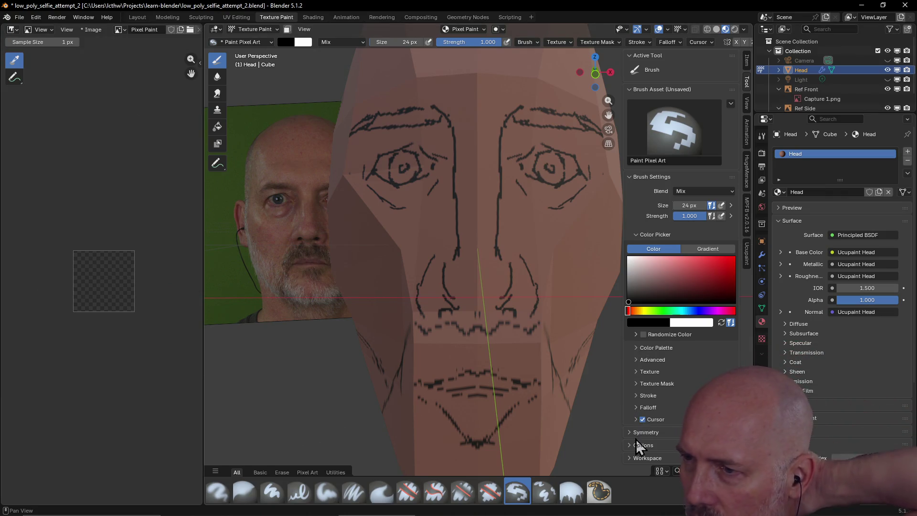
# Confirm the Falloff preset stays Constant, then bring the search results back
pyautogui.click(636, 409)
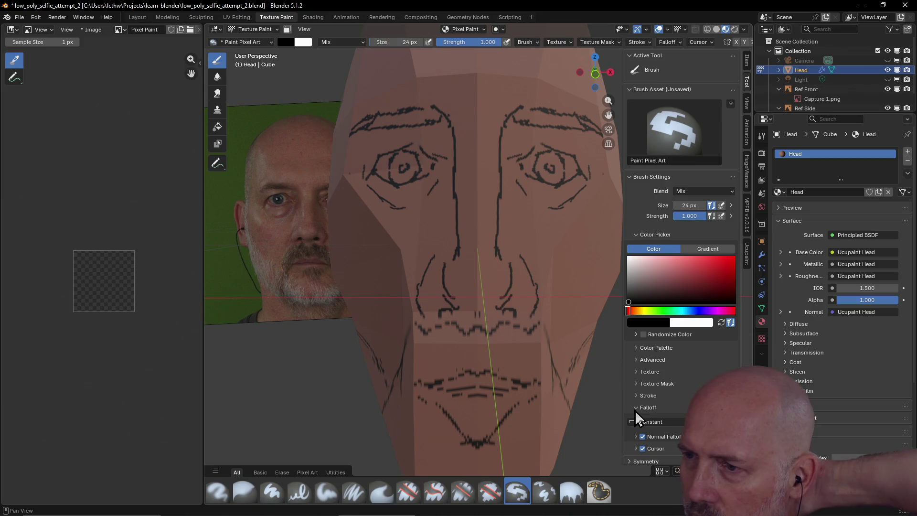
pyautogui.scroll(-1, 675, 379)
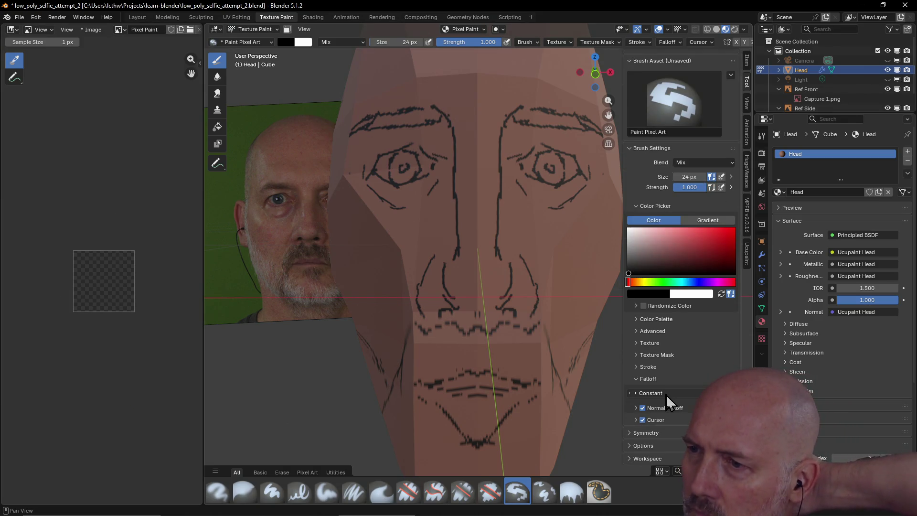
pyautogui.click(731, 393)
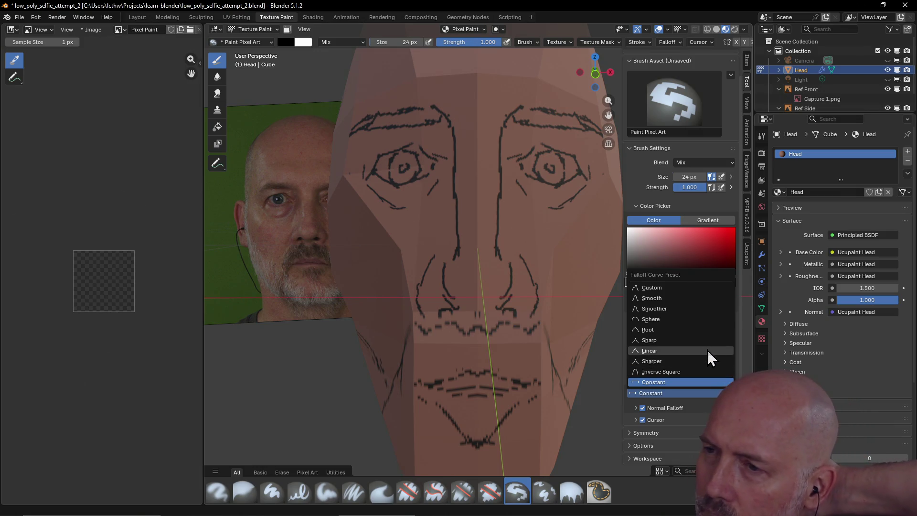
pyautogui.click(680, 395)
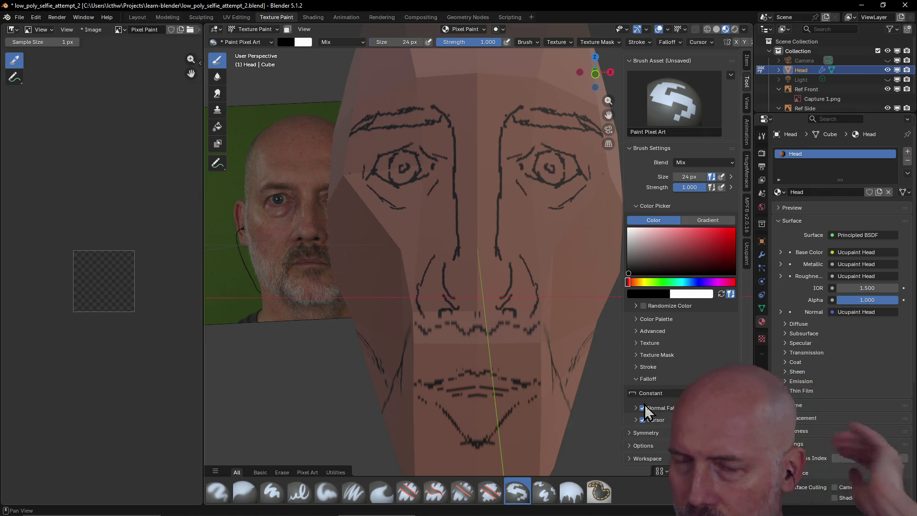
pyautogui.hotkey('alt', 'Tab')
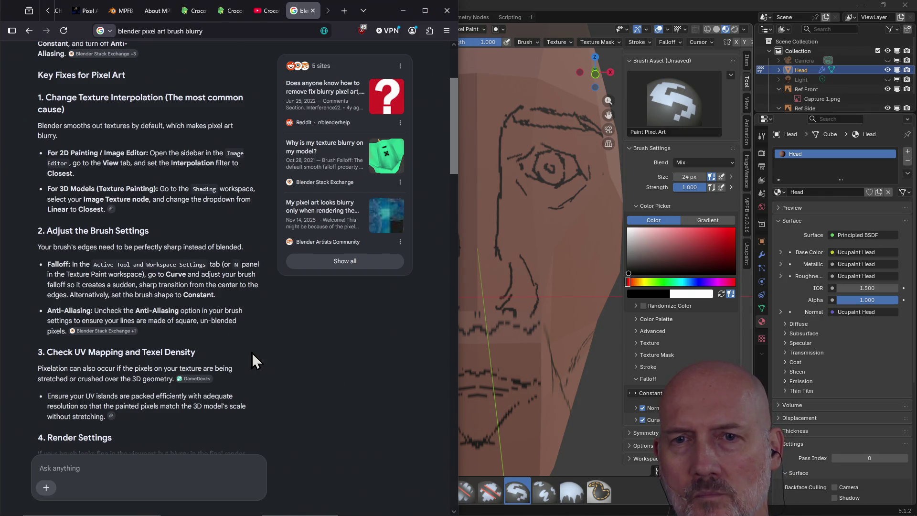
# Return from the falloff advice in Firefox to the Blender window
pyautogui.hotkey('alt', 'Tab')
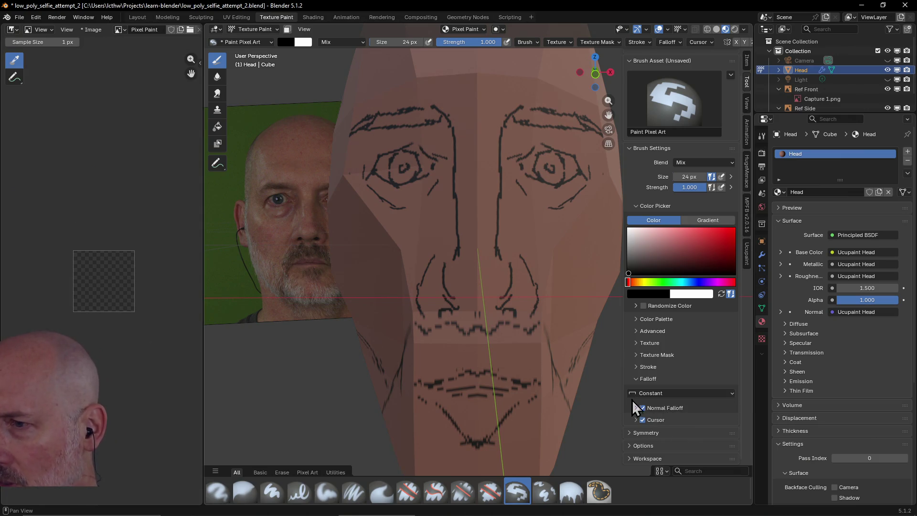
# Review the Falloff, Options and Cursor subpanels of the Paint Pixel Art brush, leaving them collapsed
pyautogui.click(632, 379)
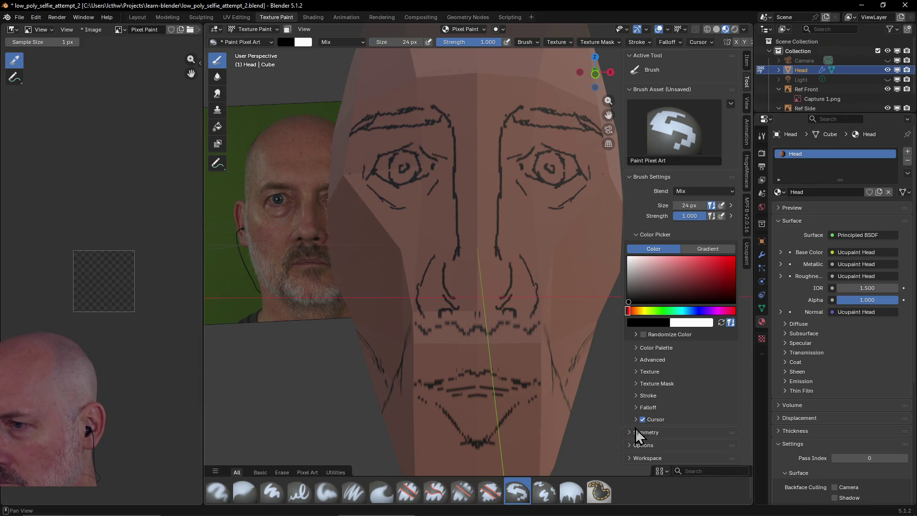
pyautogui.click(630, 445)
pyautogui.scroll(-3, 669, 381)
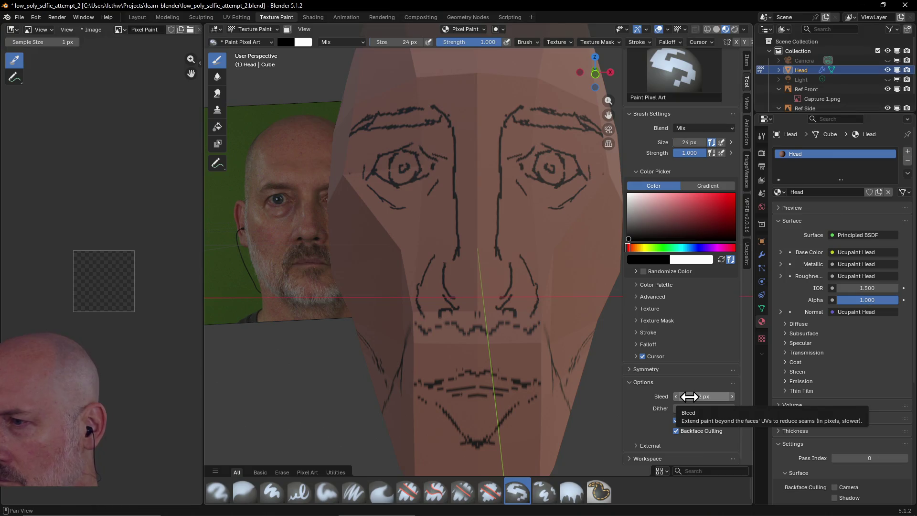
pyautogui.click(627, 383)
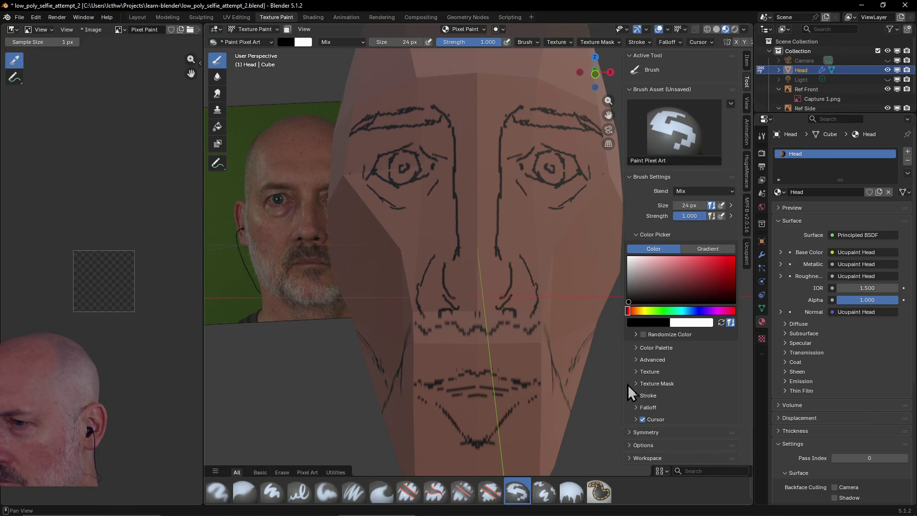
pyautogui.click(637, 421)
pyautogui.scroll(-2, 694, 398)
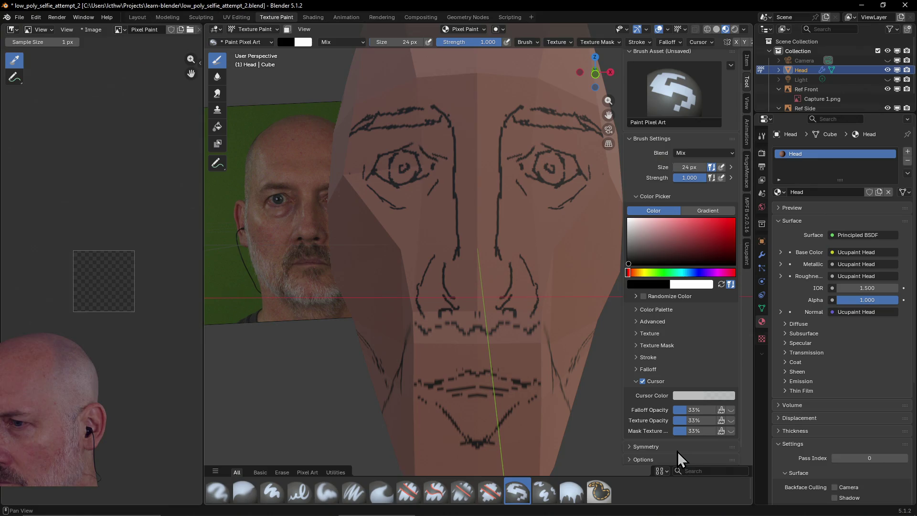
pyautogui.click(635, 381)
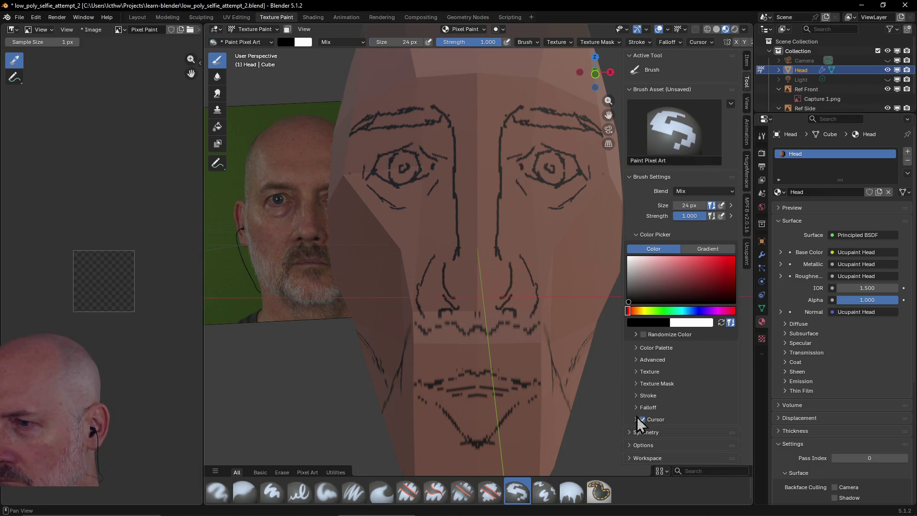
# Check the pixel-art search advice in the browser and return to the painted head in Blender
pyautogui.hotkey('alt', 'Tab')
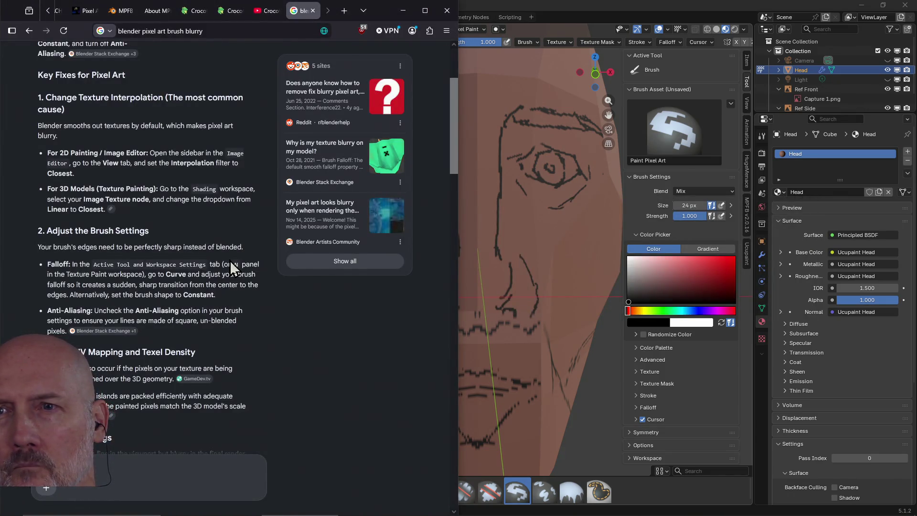
pyautogui.hotkey('alt', 'Tab')
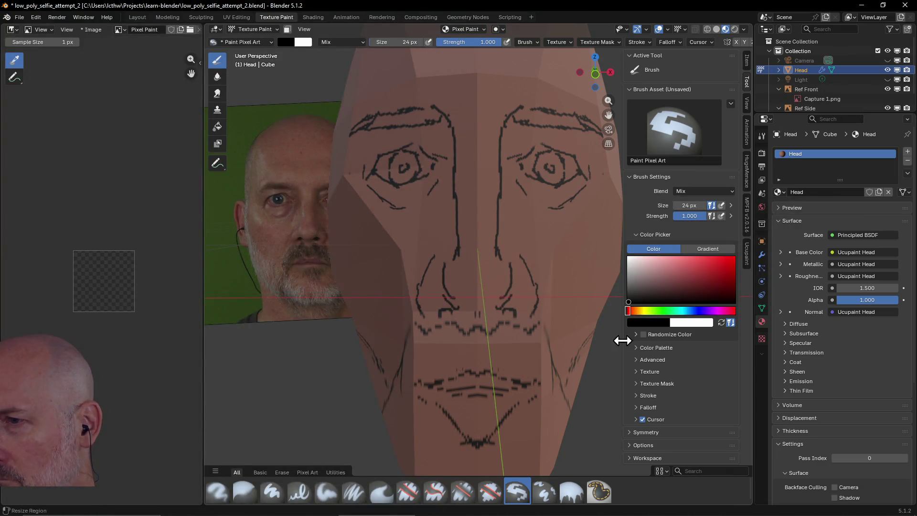
pyautogui.click(632, 373)
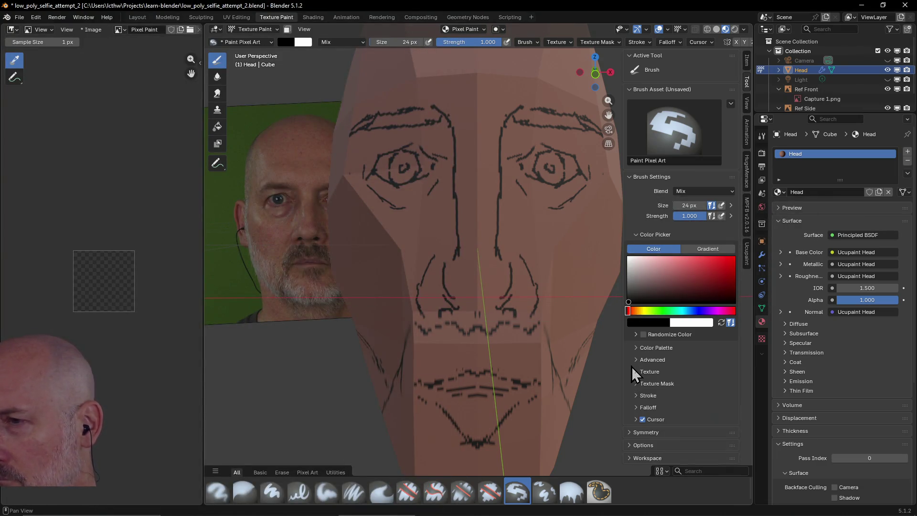
pyautogui.click(632, 360)
pyautogui.scroll(-2, 658, 361)
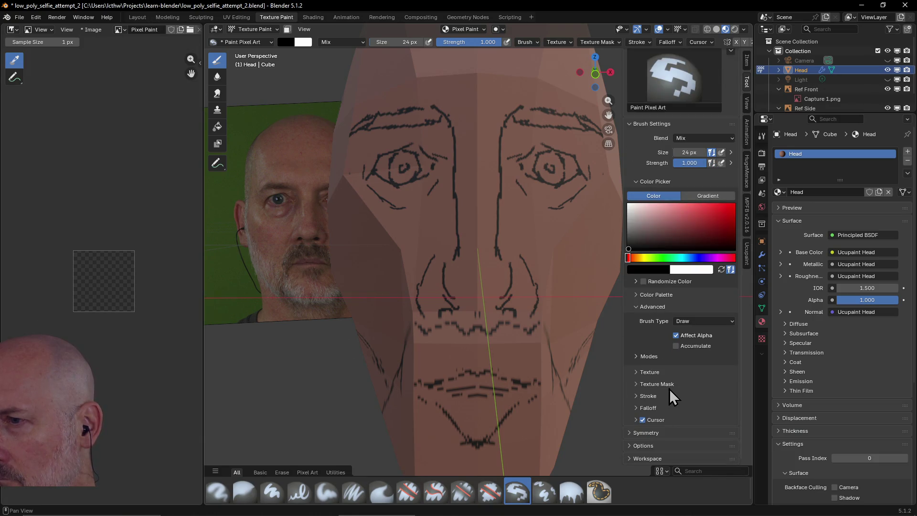
pyautogui.click(635, 357)
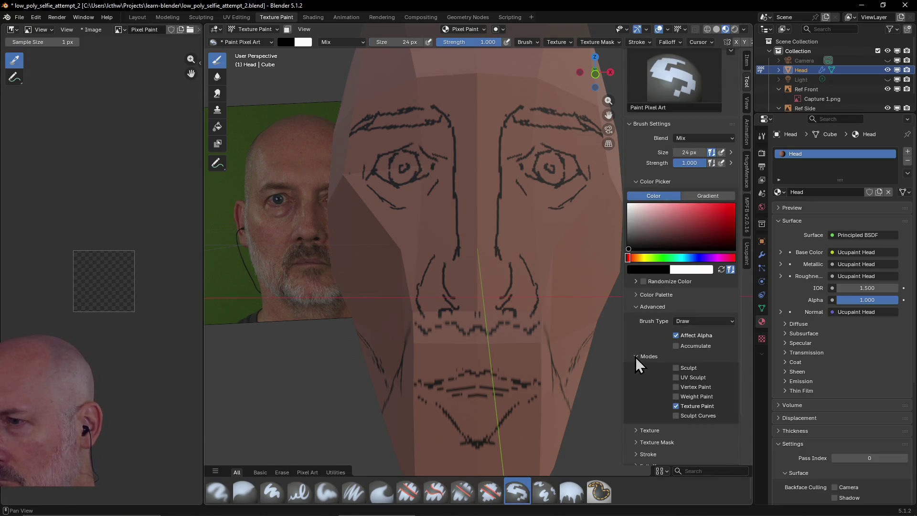
pyautogui.click(636, 357)
pyautogui.click(632, 310)
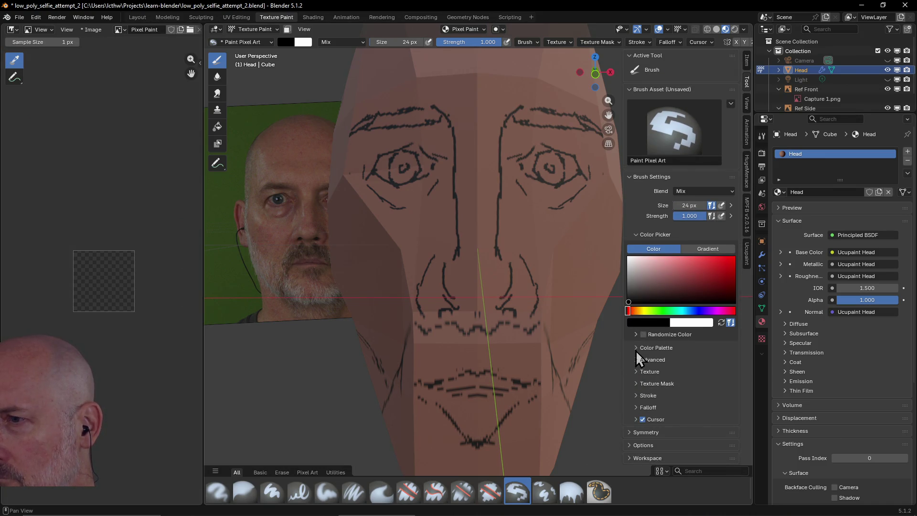
pyautogui.click(651, 406)
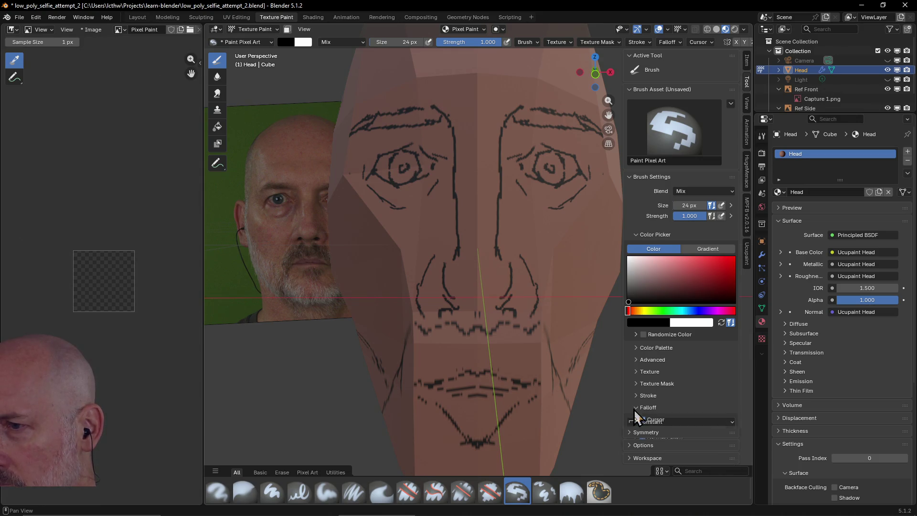
pyautogui.scroll(-1, 676, 382)
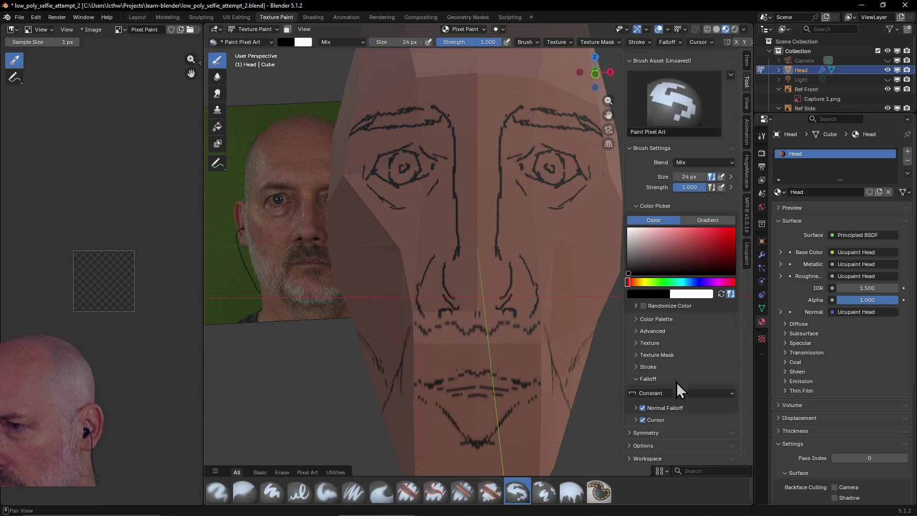
pyautogui.click(636, 408)
pyautogui.scroll(-1, 691, 384)
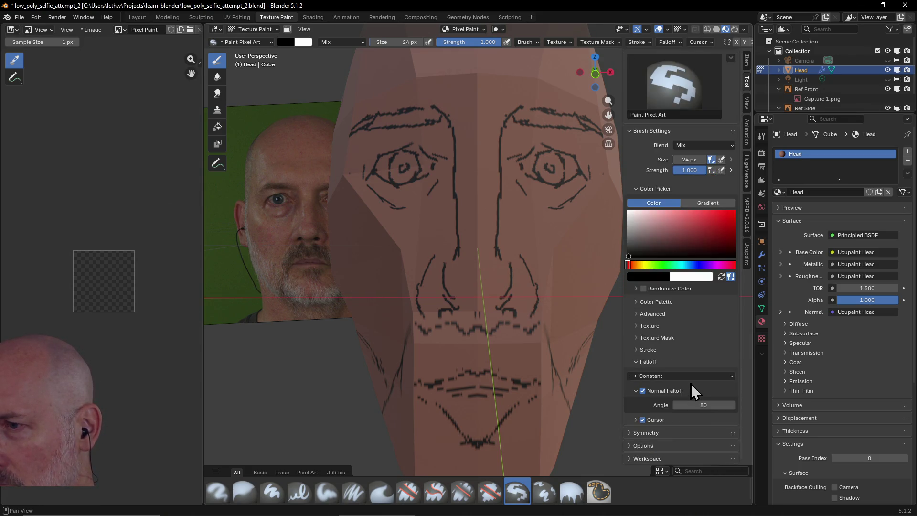
pyautogui.click(636, 391)
pyautogui.click(636, 380)
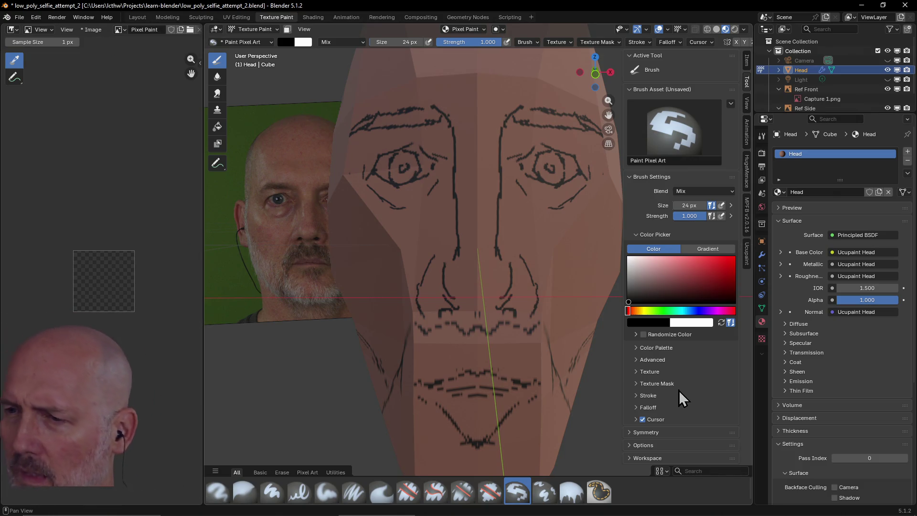
# Paint a test stroke down the nose bridge in Blender, undo it, and return to the search answer
pyautogui.hotkey('alt', 'Tab')
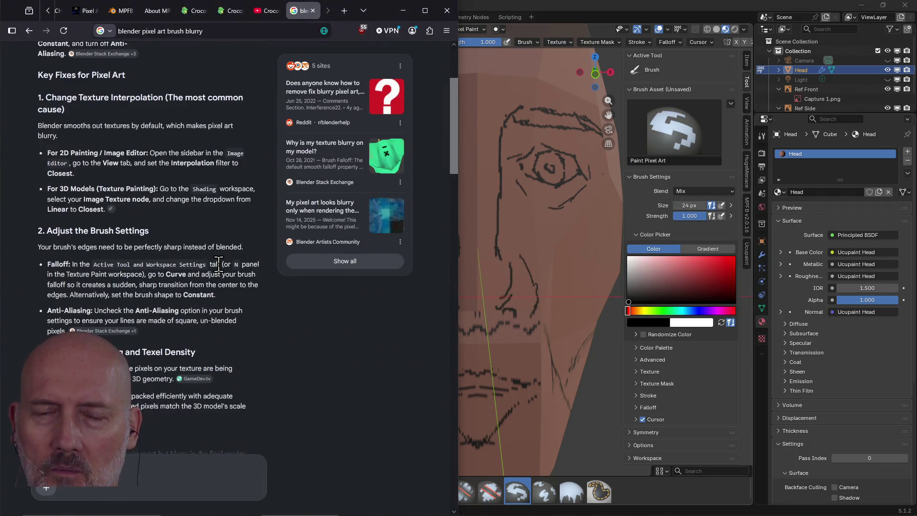
pyautogui.scroll(-5, 226, 270)
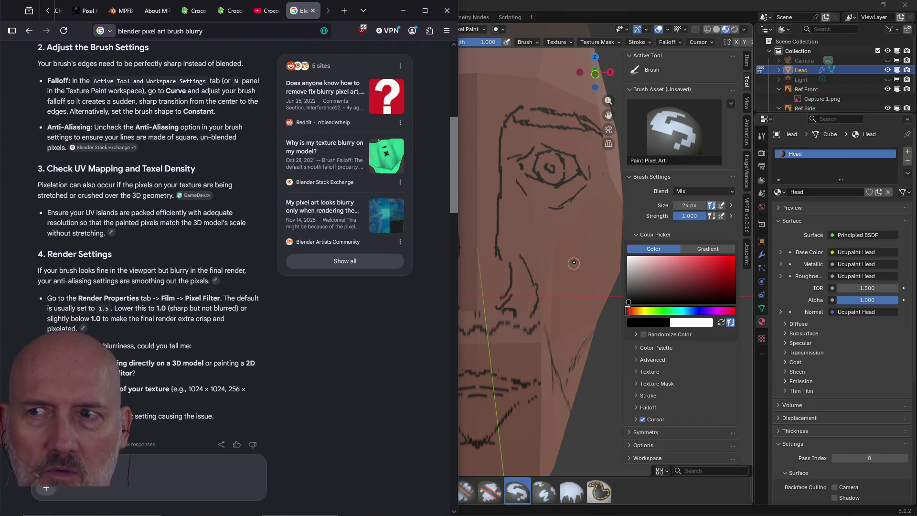
pyautogui.hotkey('alt', 'Tab')
pyautogui.moveTo(473, 170); pyautogui.dragTo(472, 298)
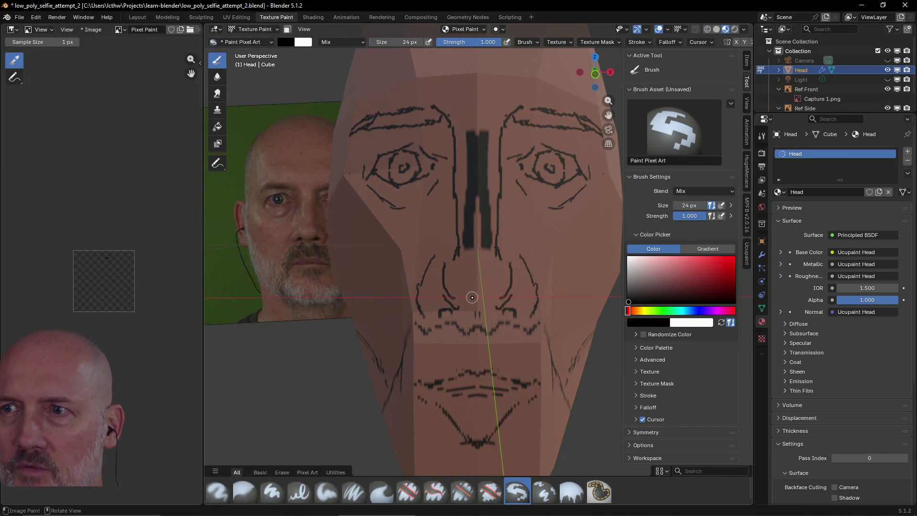
pyautogui.hotkey('ctrl', 'z')
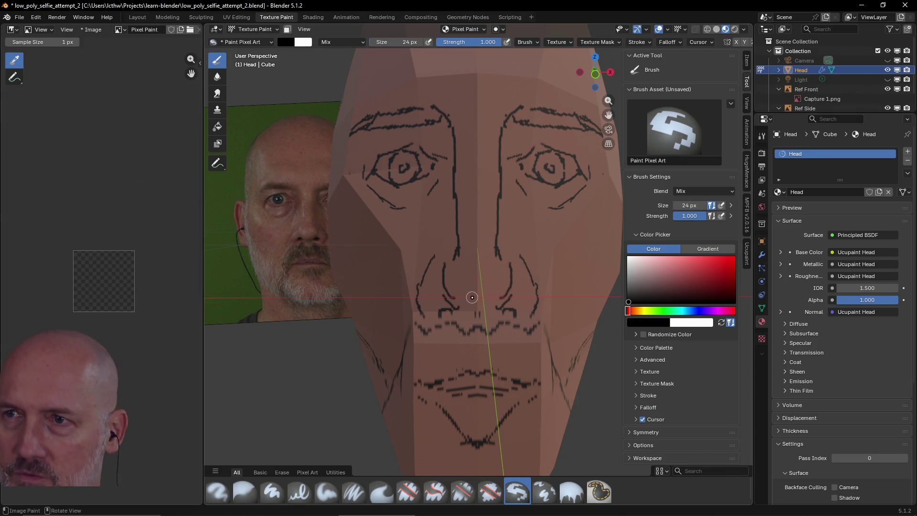
pyautogui.hotkey('alt', 'Tab')
pyautogui.scroll(-2, 235, 263)
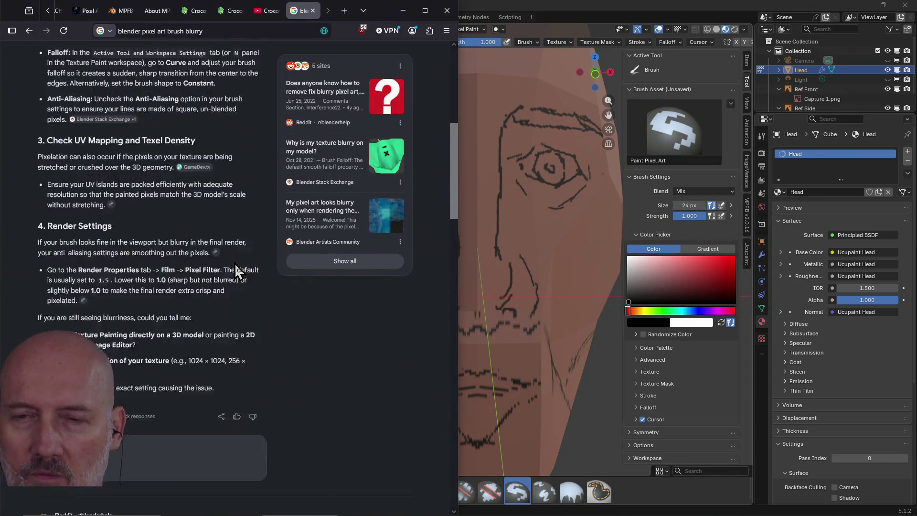
pyautogui.scroll(-3, 234, 263)
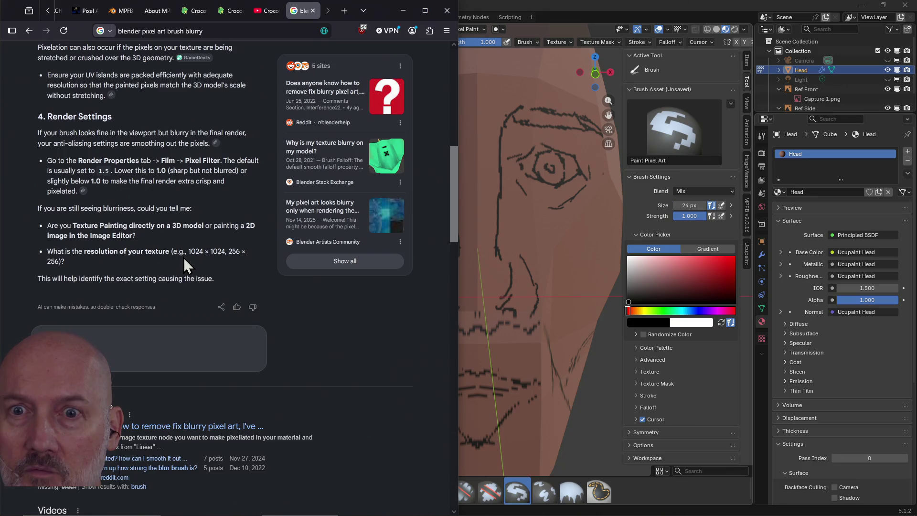
pyautogui.scroll(2, 185, 257)
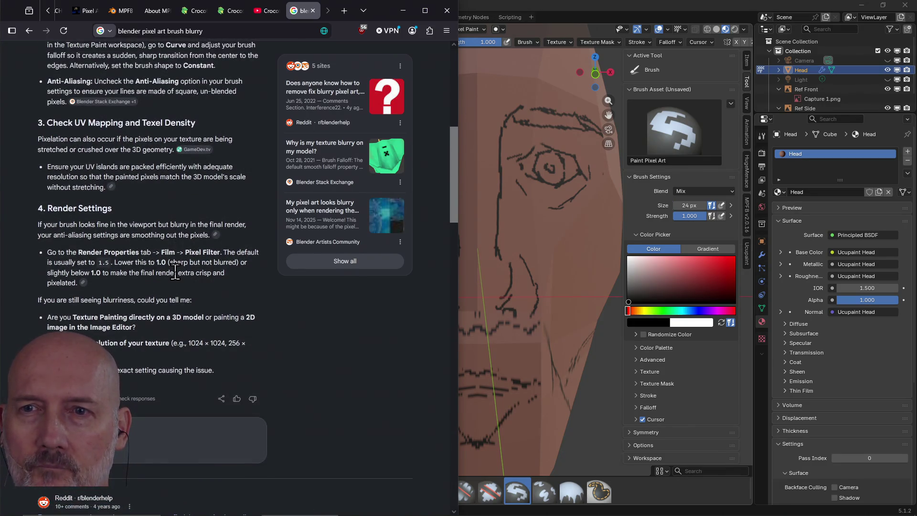
pyautogui.scroll(2, 174, 273)
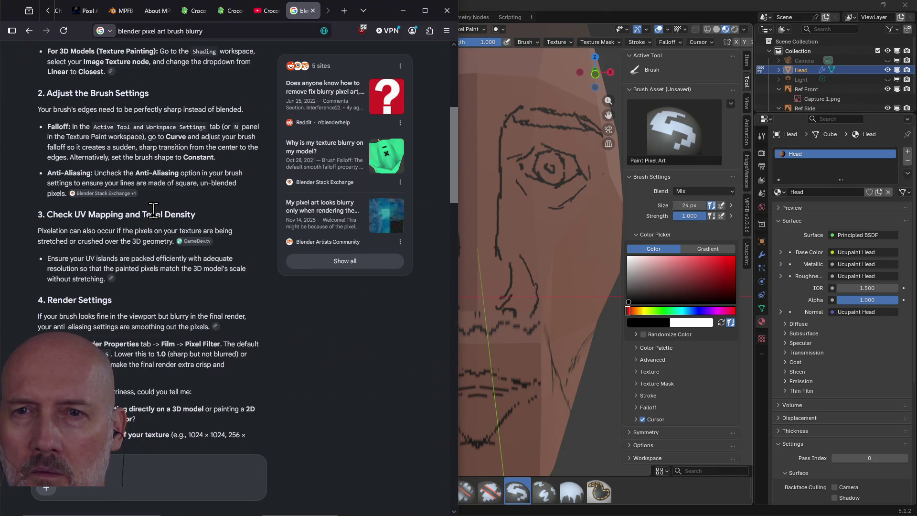
pyautogui.scroll(1, 94, 219)
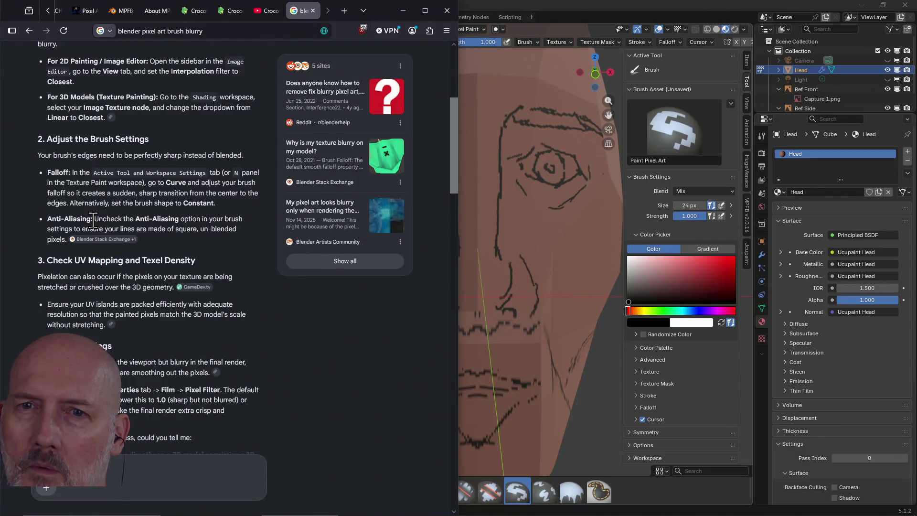
# Select the Anti-Aliasing advice paragraph and follow its Blender Stack Exchange citation
pyautogui.tripleClick(76, 215)
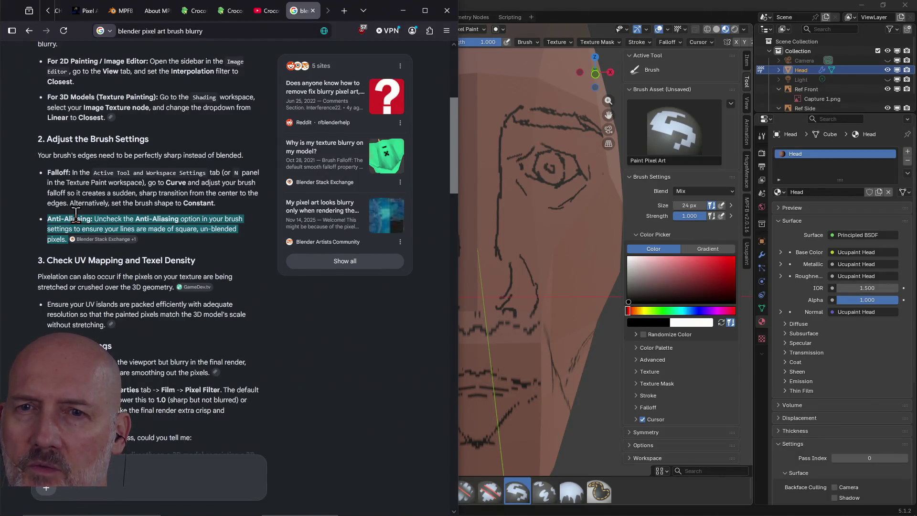
pyautogui.click(115, 239)
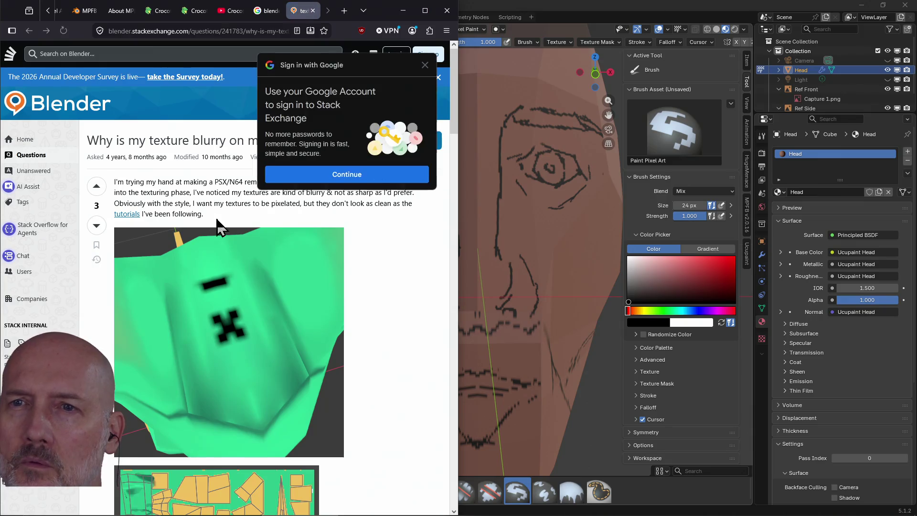
# Dismiss the Google sign-in prompt, read the blurry-texture answers, and close the Stack Exchange tab
pyautogui.click(426, 66)
pyautogui.scroll(-4, 291, 207)
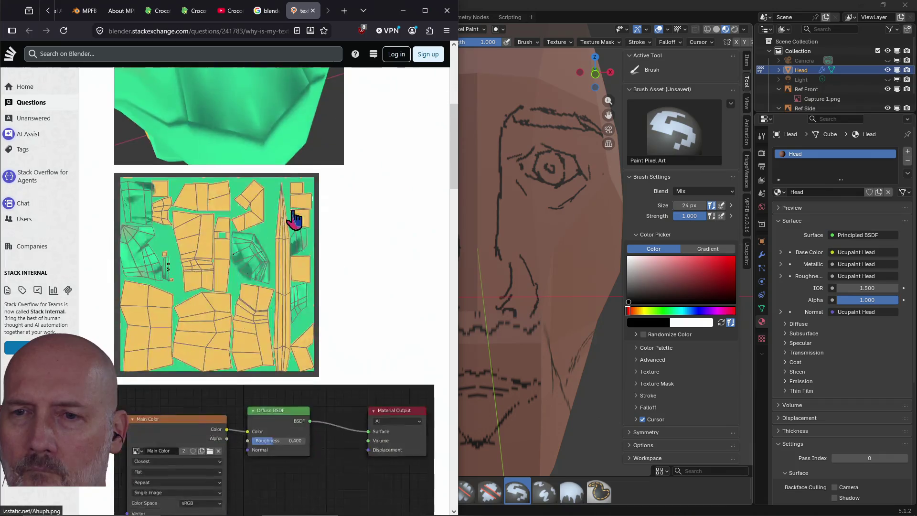
pyautogui.scroll(-2, 292, 208)
pyautogui.scroll(-4, 294, 215)
pyautogui.scroll(-3, 279, 286)
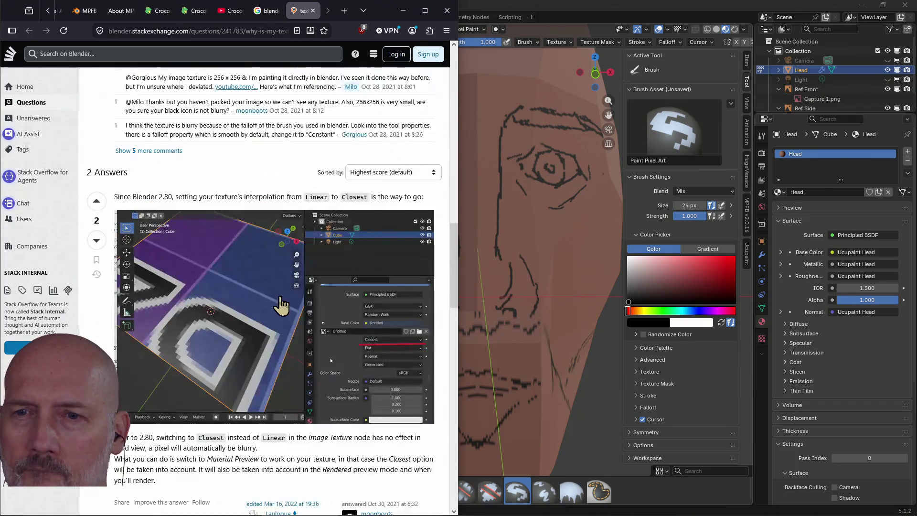
pyautogui.scroll(-2, 281, 304)
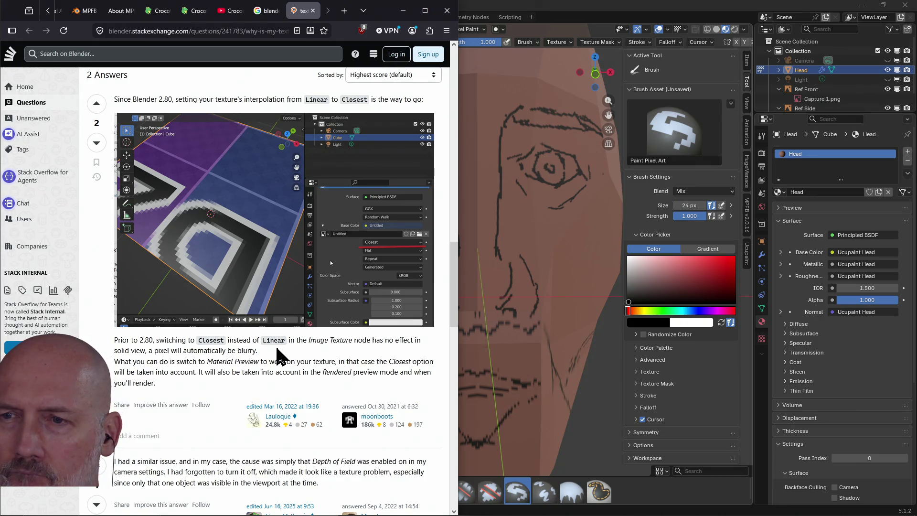
pyautogui.scroll(-3, 280, 356)
pyautogui.scroll(-4, 280, 356)
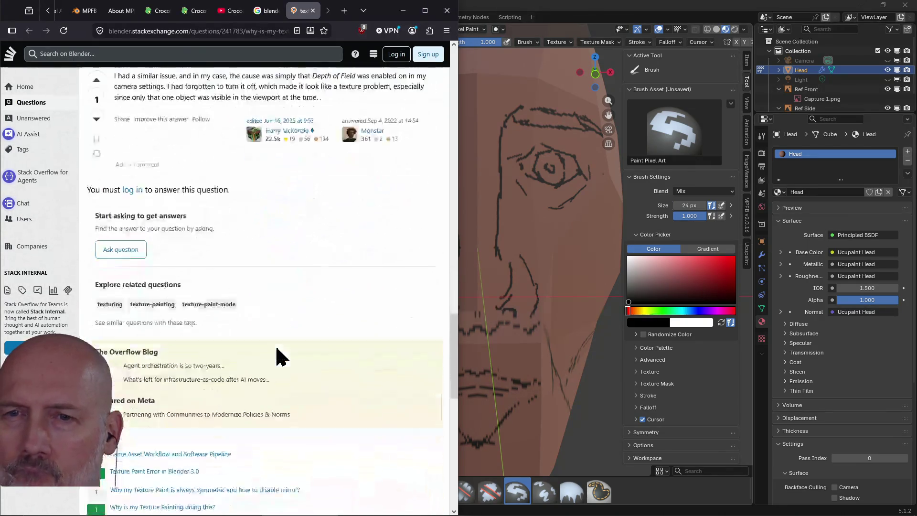
pyautogui.scroll(3, 280, 356)
pyautogui.scroll(2, 280, 356)
pyautogui.scroll(4, 277, 352)
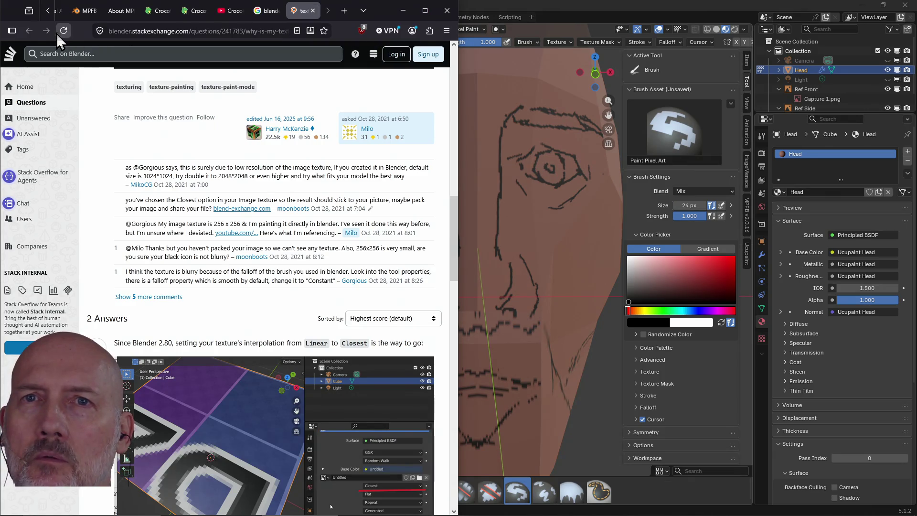
pyautogui.click(313, 10)
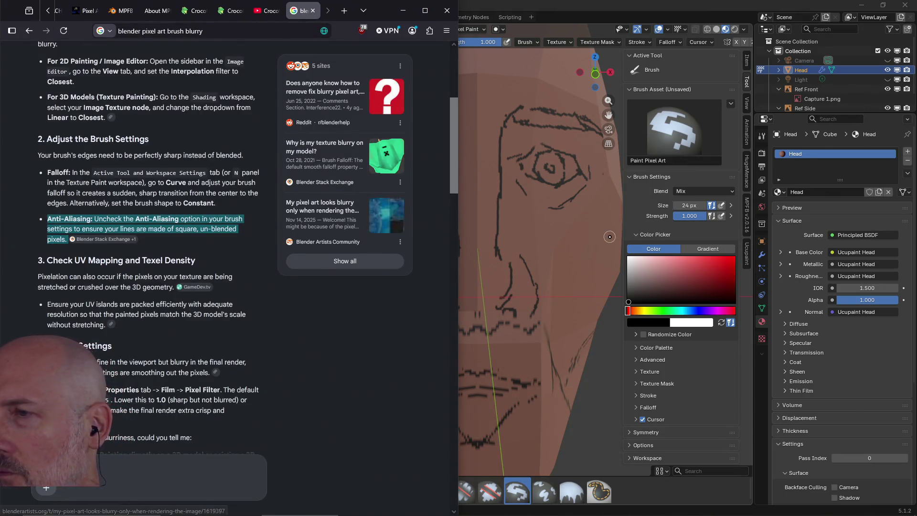
# Search Google for 'blender disable anti-aliasing brush', replacing the previous query
pyautogui.click(403, 11)
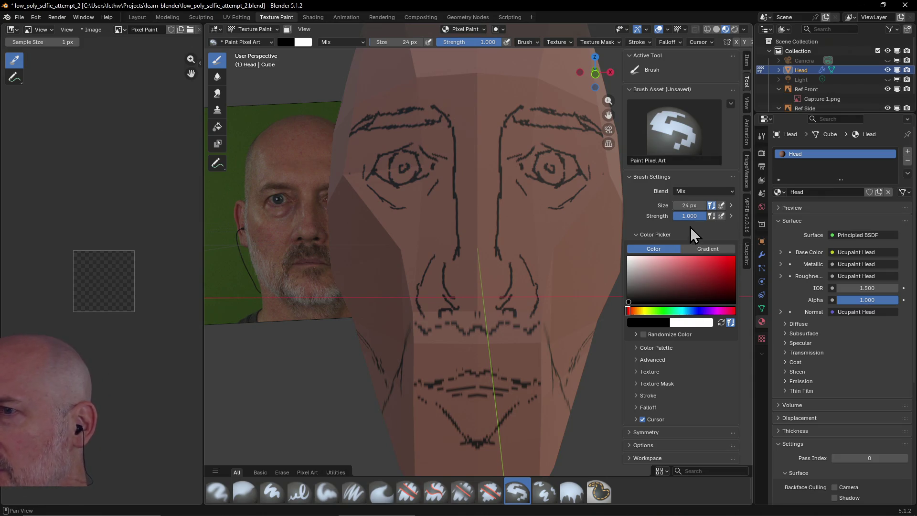
pyautogui.hotkey('alt', 'Tab')
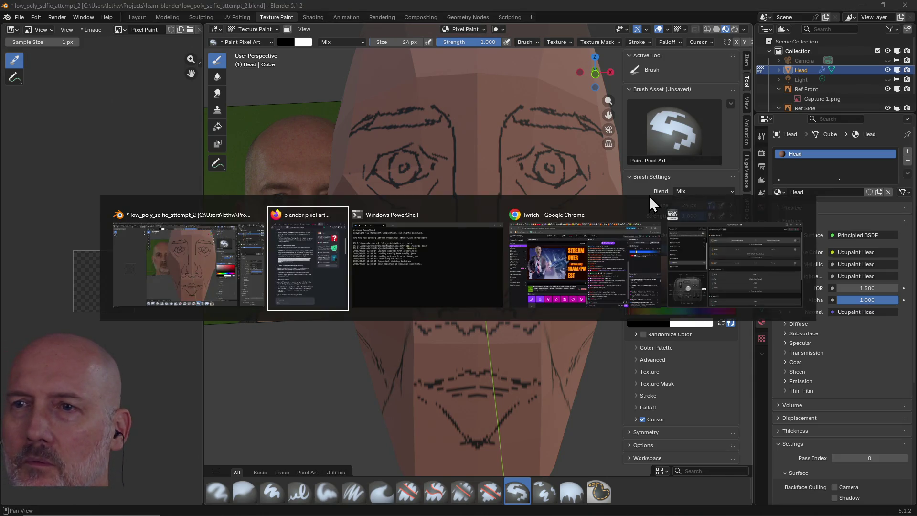
pyautogui.scroll(3, 99, 159)
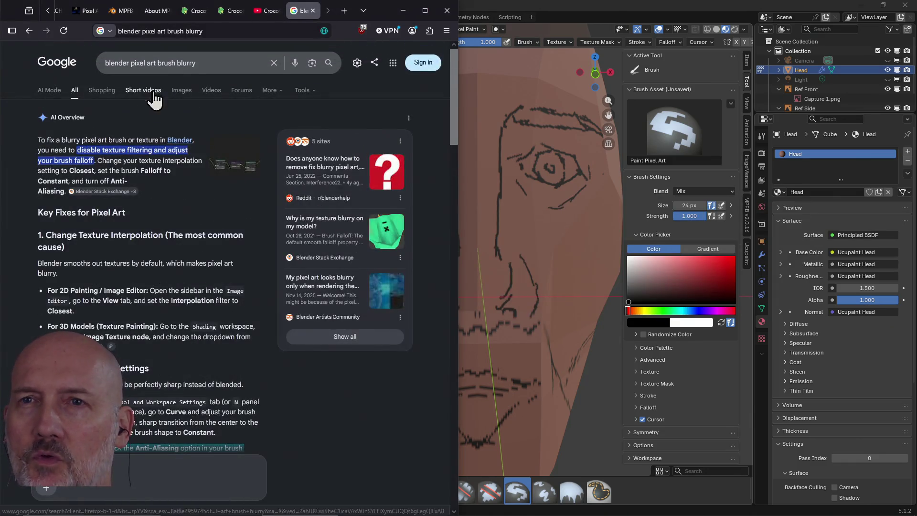
pyautogui.click(203, 65)
pyautogui.tripleClick(203, 64)
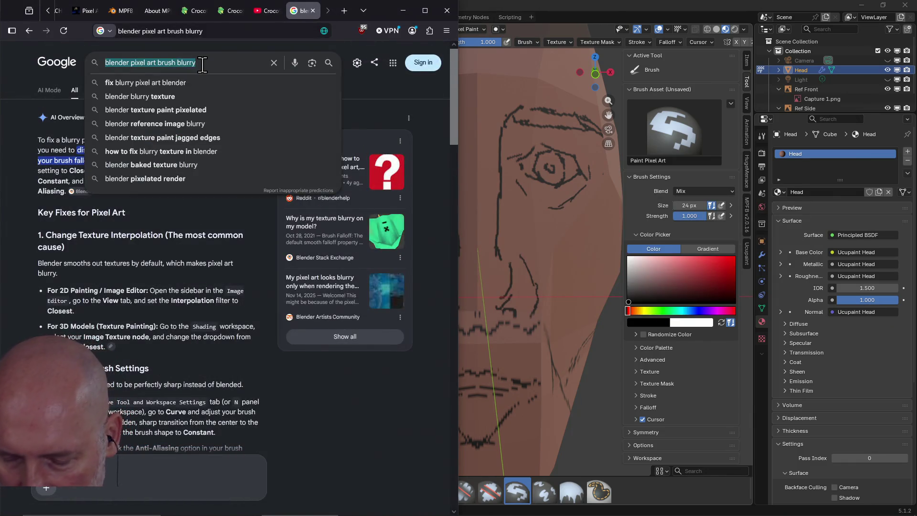
pyautogui.write('blender ')
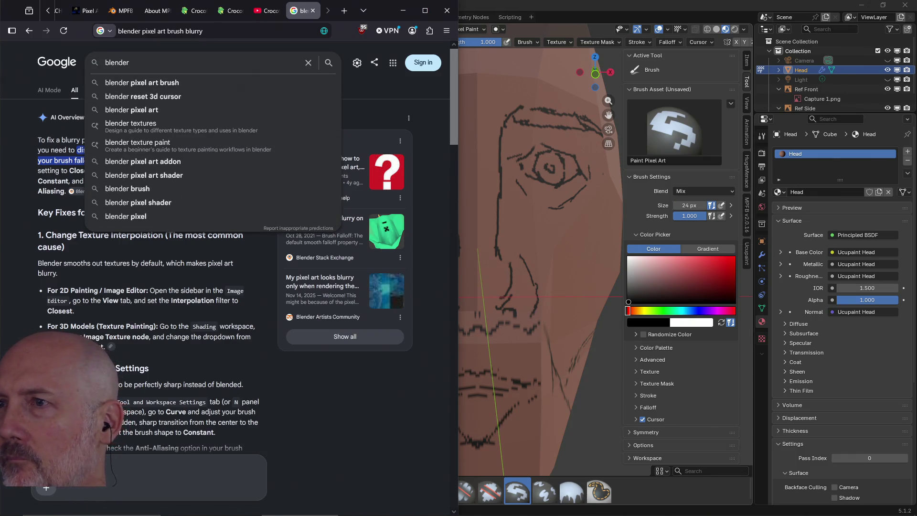
pyautogui.write('disa')
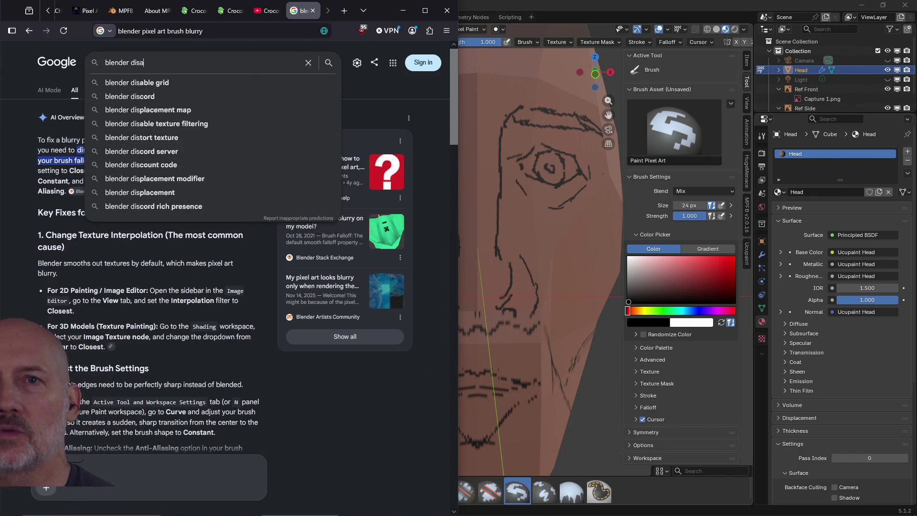
pyautogui.write('ble anti-aliasing brush')
pyautogui.press('Return')
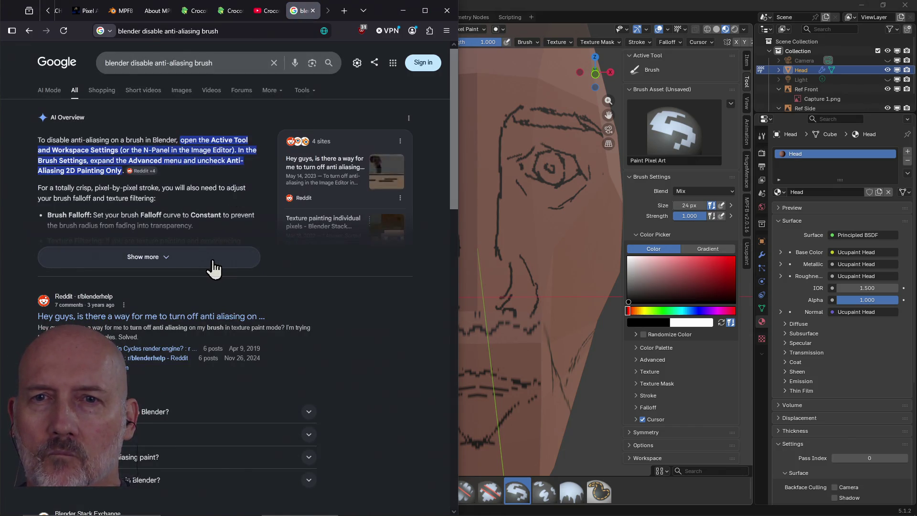
# Expand the AI overview on unchecking Anti-Aliasing, then bring Blender back to the front
pyautogui.click(214, 256)
pyautogui.scroll(-2, 217, 230)
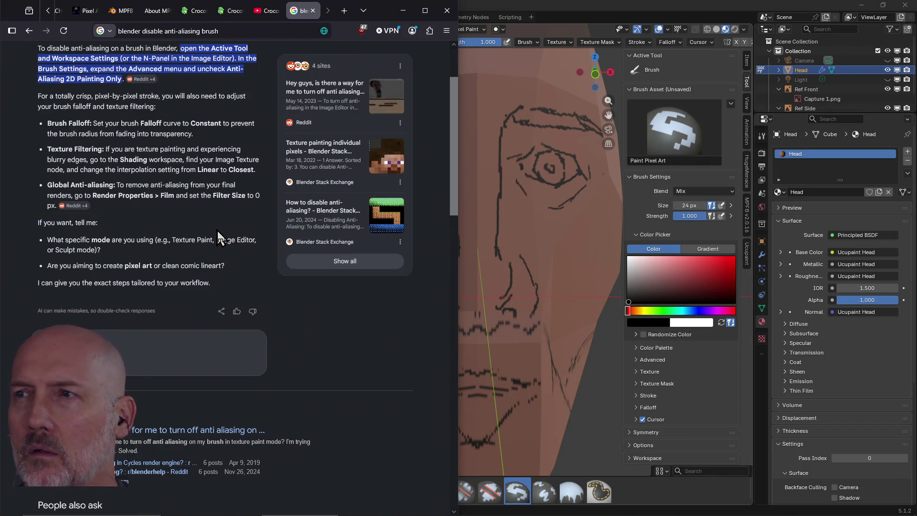
pyautogui.hotkey('alt', 'Tab')
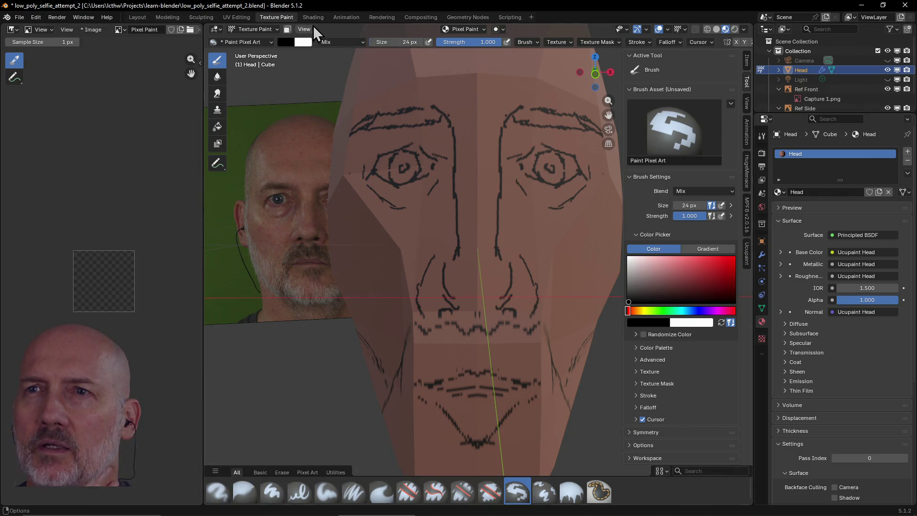
pyautogui.click(313, 17)
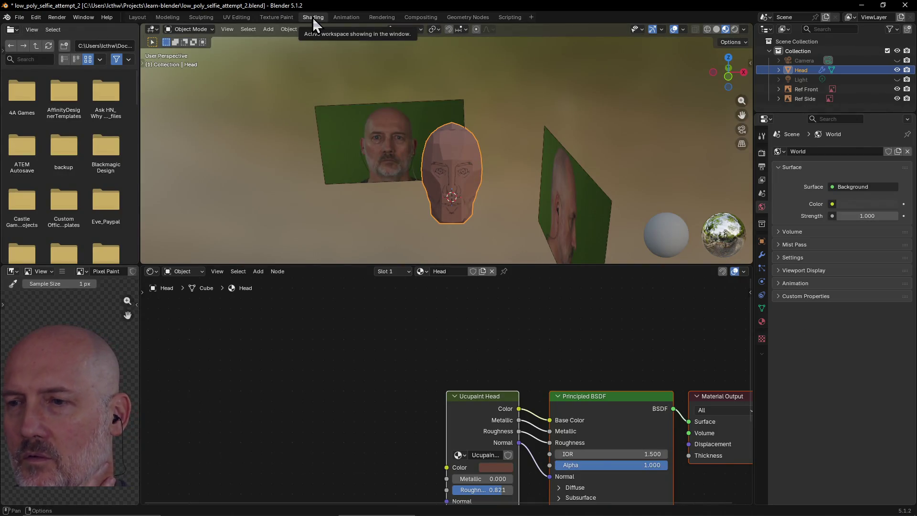
pyautogui.scroll(-1, 441, 328)
pyautogui.scroll(-2, 447, 332)
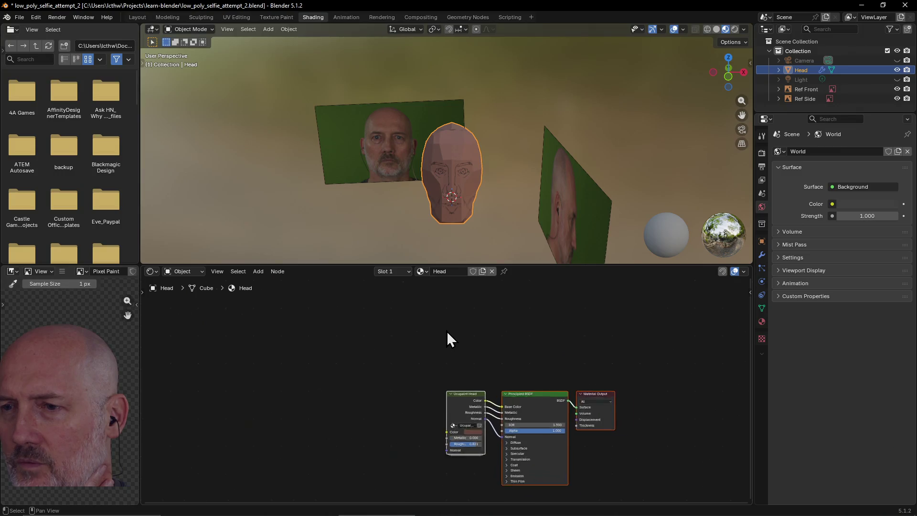
pyautogui.scroll(2, 446, 331)
pyautogui.scroll(1, 447, 331)
pyautogui.scroll(-1, 447, 332)
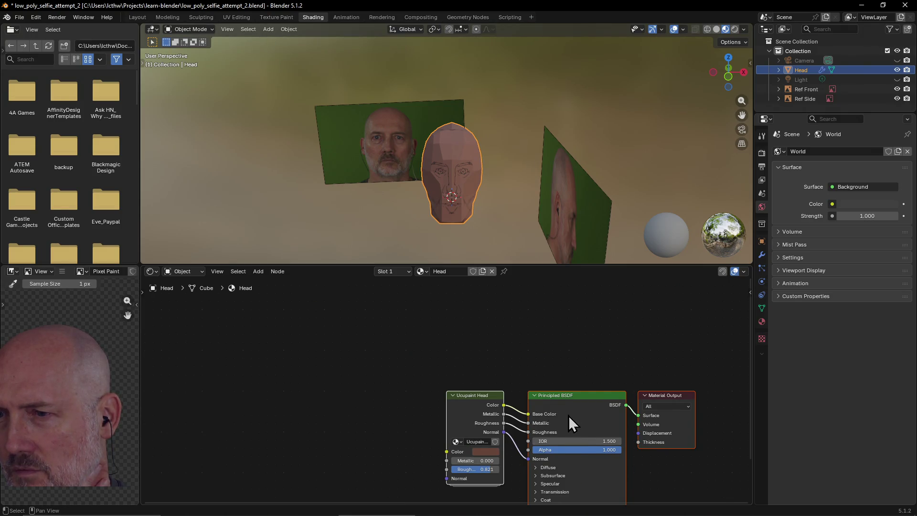
pyautogui.scroll(-1, 598, 407)
pyautogui.scroll(1, 595, 407)
pyautogui.scroll(2, 595, 408)
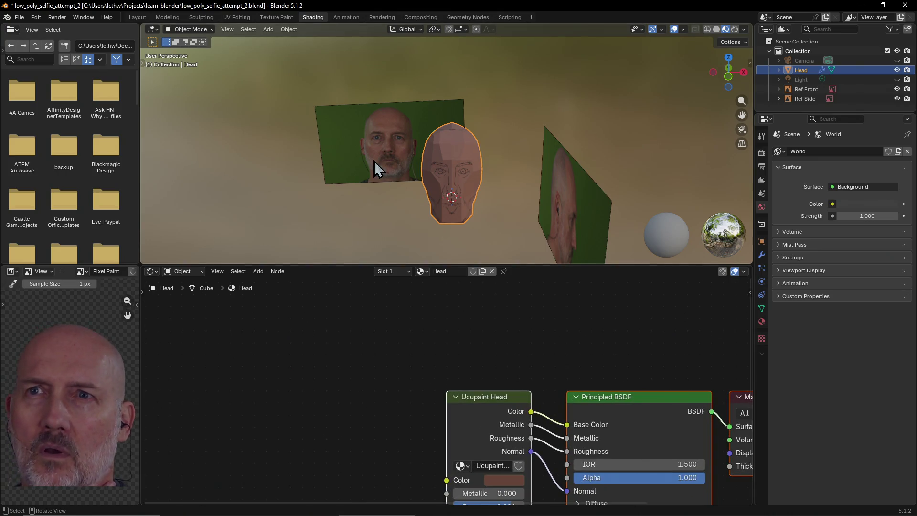
pyautogui.click(273, 17)
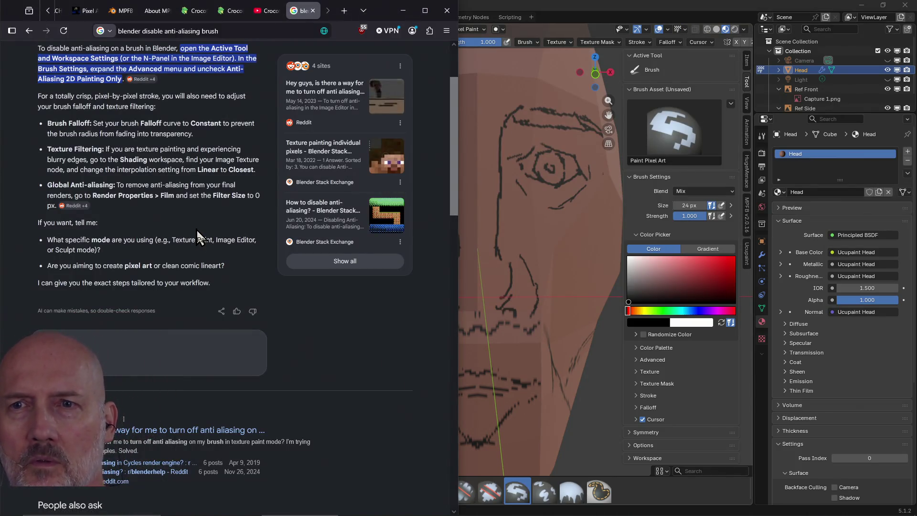
pyautogui.scroll(-3, 184, 224)
pyautogui.scroll(-1, 183, 224)
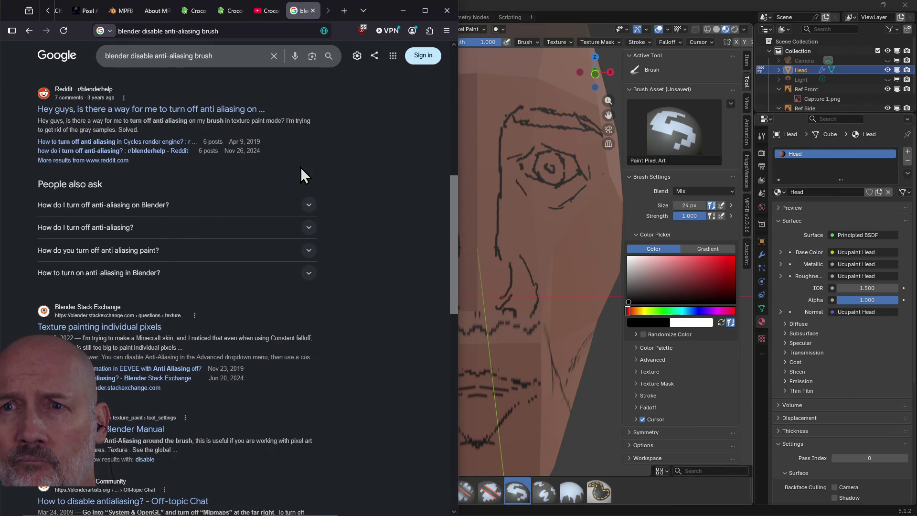
# Open the r/blenderhelp Reddit thread about turning off brush anti-aliasing
pyautogui.click(225, 110)
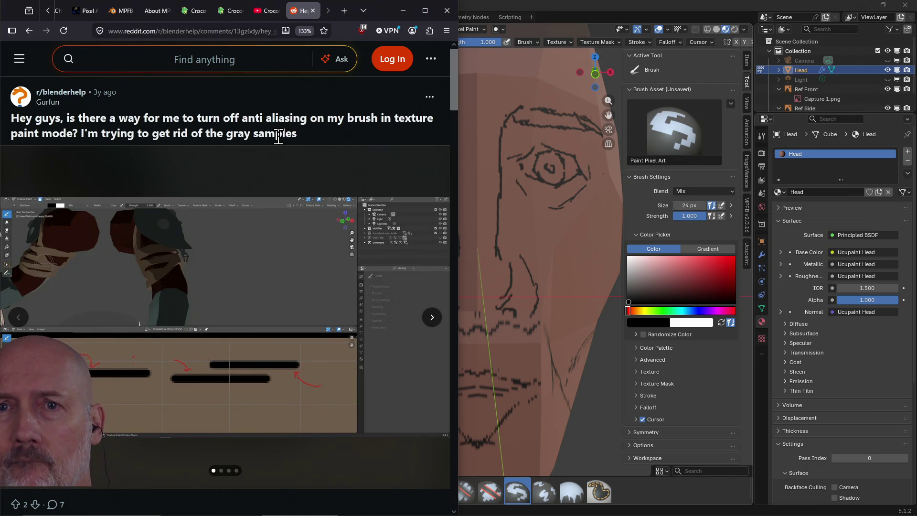
pyautogui.scroll(-2, 278, 138)
pyautogui.scroll(-3, 279, 145)
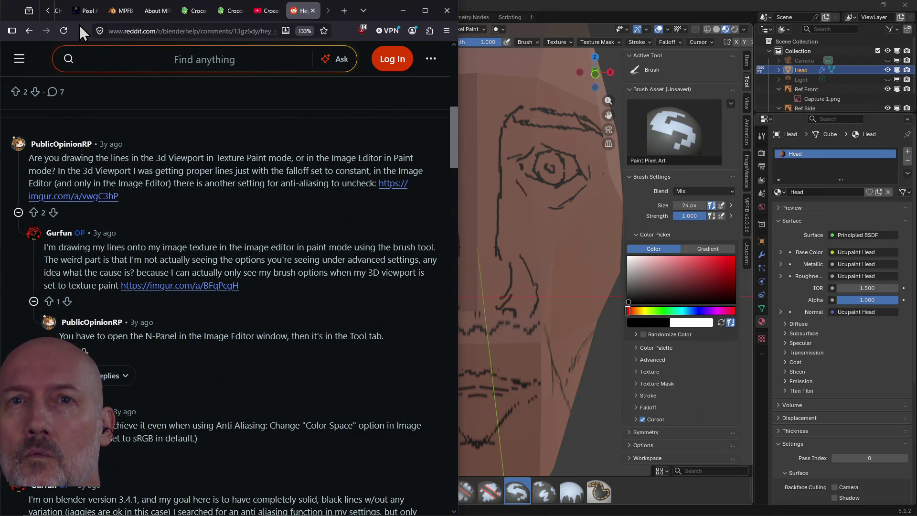
# Search Google for 'ucupaint turn off anti-aliasing' and expand the AI overview answer
pyautogui.click(149, 30)
pyautogui.write('ucupaint turn off')
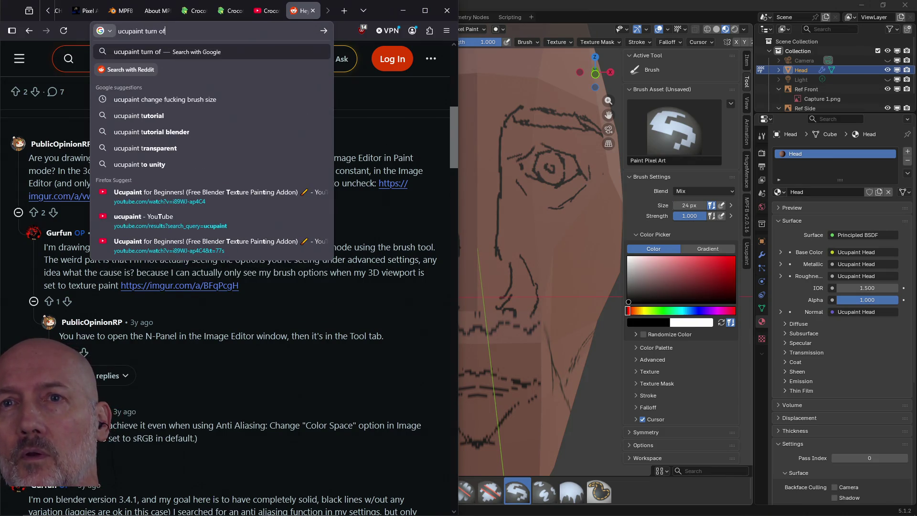
pyautogui.write(' ani')
pyautogui.write('i-aliasing')
pyautogui.press('Return')
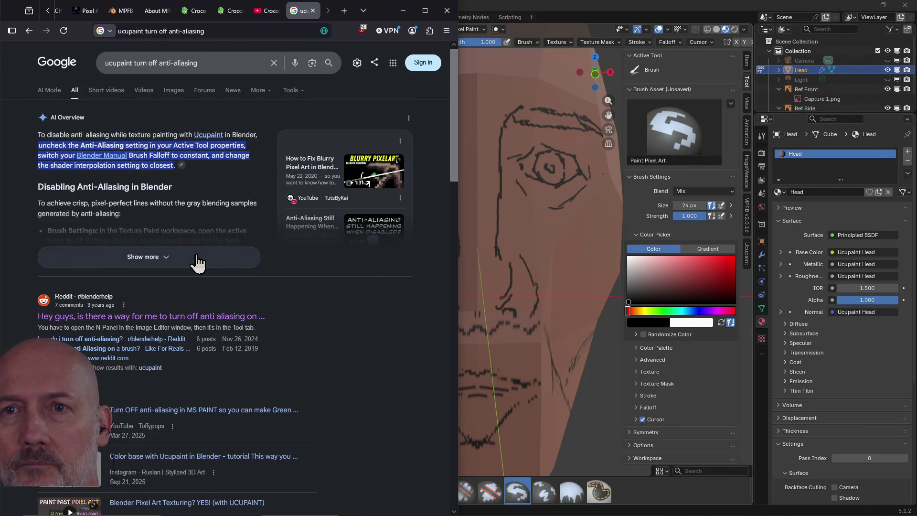
pyautogui.hotkey('alt', 'Tab')
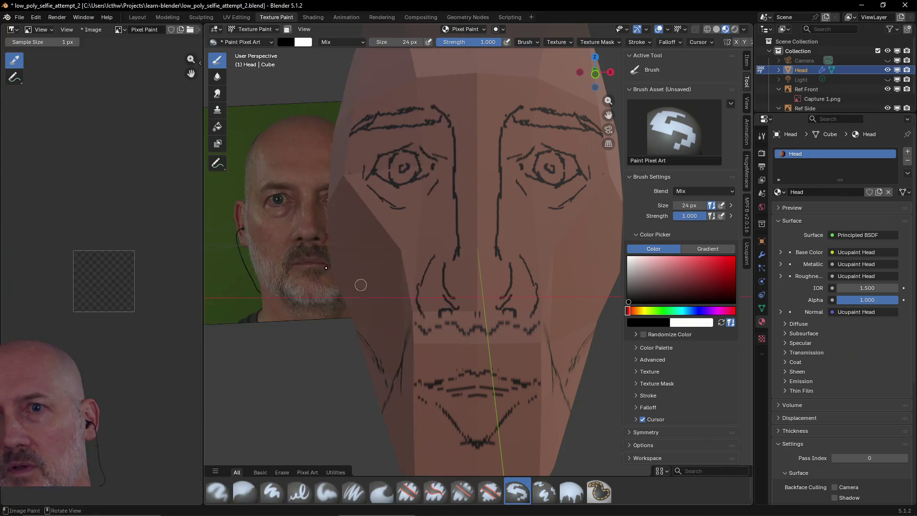
pyautogui.hotkey('alt', 'Tab')
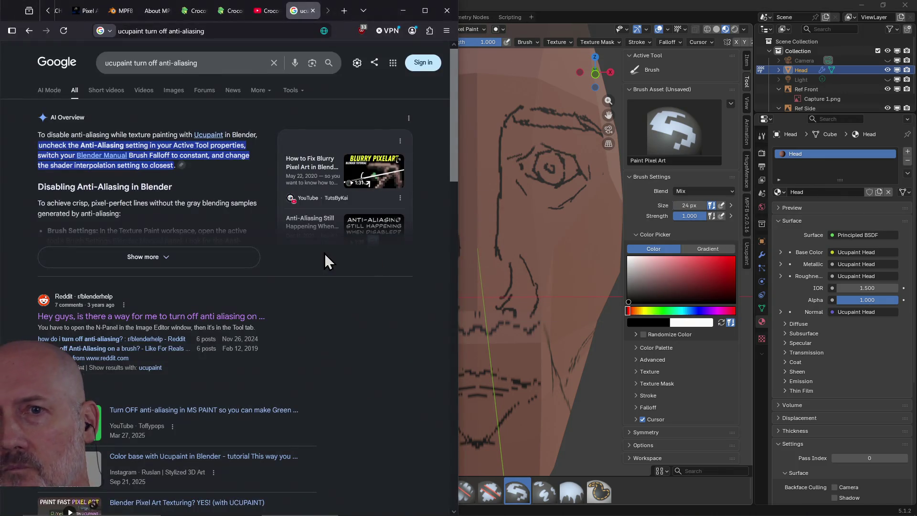
pyautogui.click(174, 262)
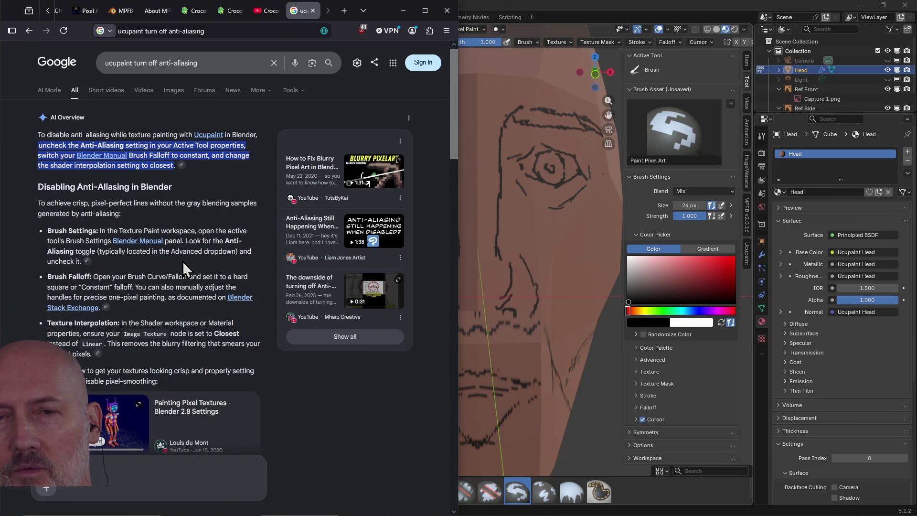
pyautogui.scroll(-1, 183, 262)
pyautogui.scroll(-1, 183, 262)
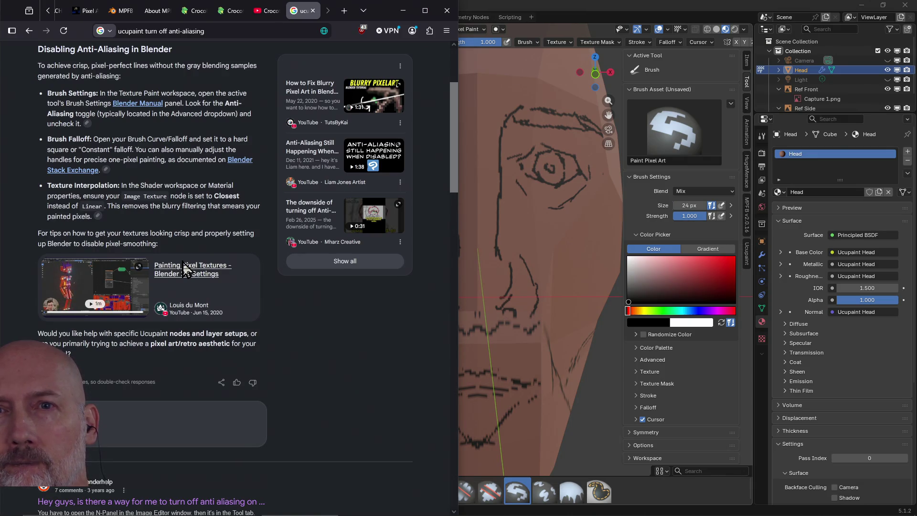
# Return to Blender and expand the pixel brush's Advanced settings
pyautogui.click(684, 381)
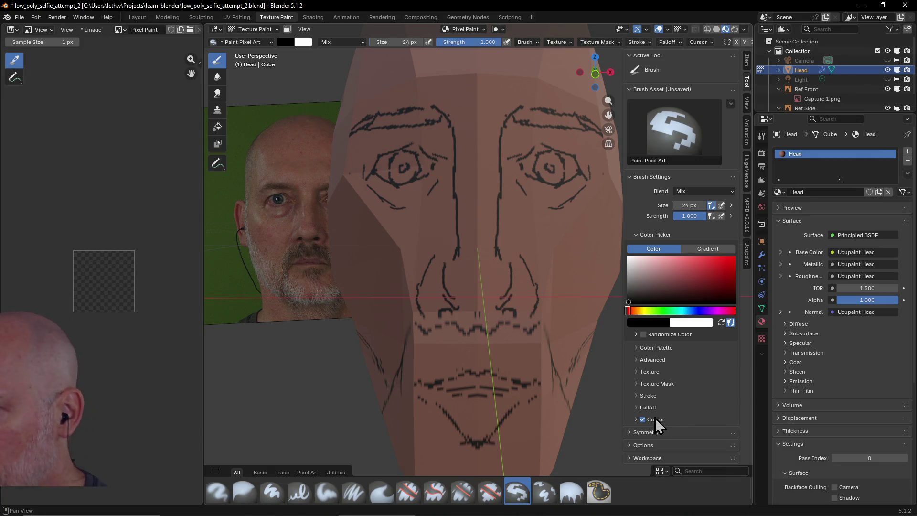
pyautogui.click(636, 361)
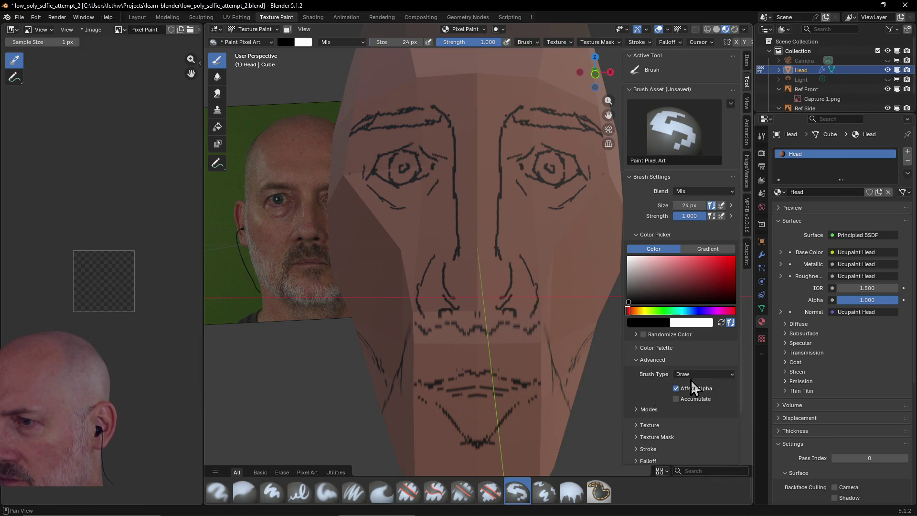
# Keep Draw as the brush type and pick a dark grey paint colour, with the whole head in view
pyautogui.click(710, 375)
pyautogui.click(710, 375)
pyautogui.click(710, 375)
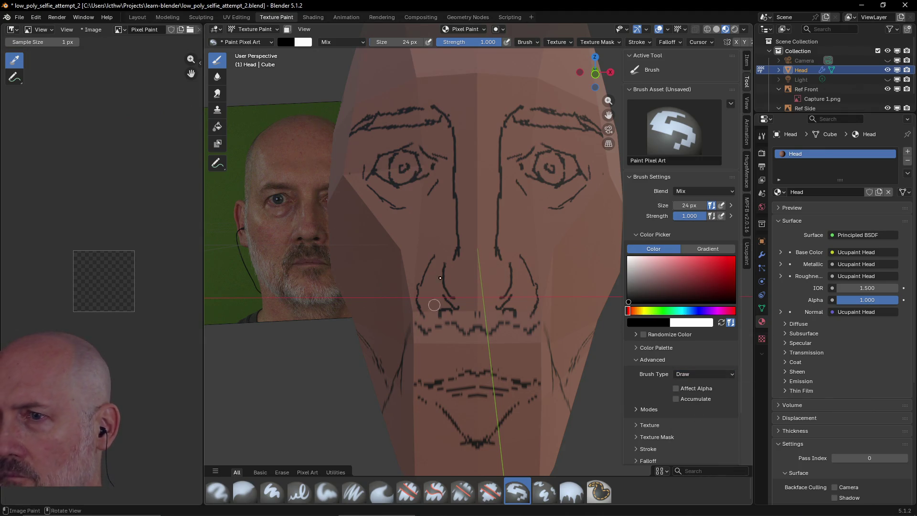
pyautogui.moveTo(487, 234); pyautogui.dragTo(484, 128)
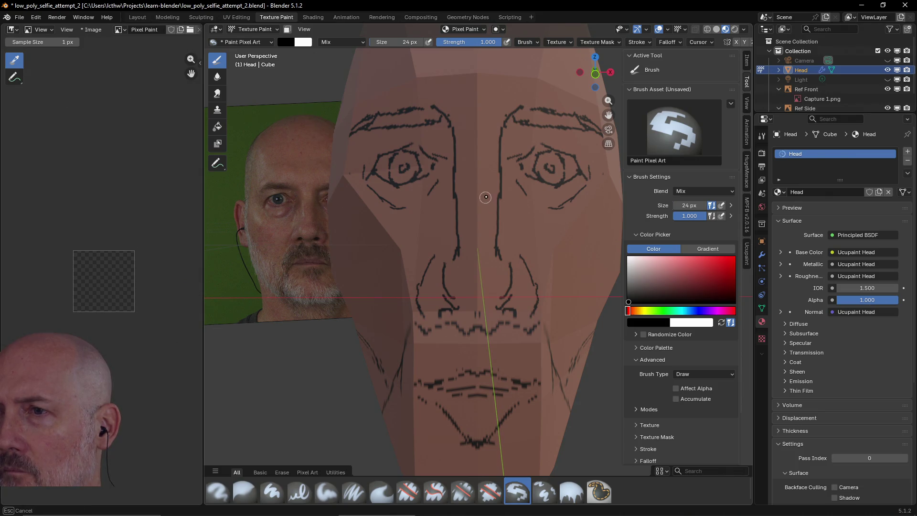
pyautogui.click(631, 295)
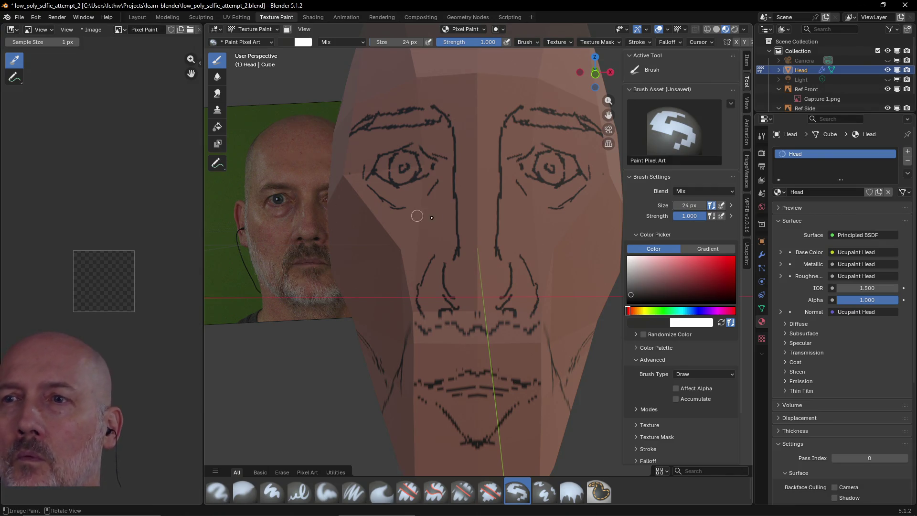
pyautogui.keyDown('ctrl'); pyautogui.moveTo(565, 250); pyautogui.dragTo(437, 217, button='middle'); pyautogui.keyUp('ctrl')
# Enable Affect Alpha, paint test strokes beside the nose and undo them, then fold away the Advanced settings
pyautogui.click(677, 388)
pyautogui.moveTo(469, 206); pyautogui.dragTo(464, 256)
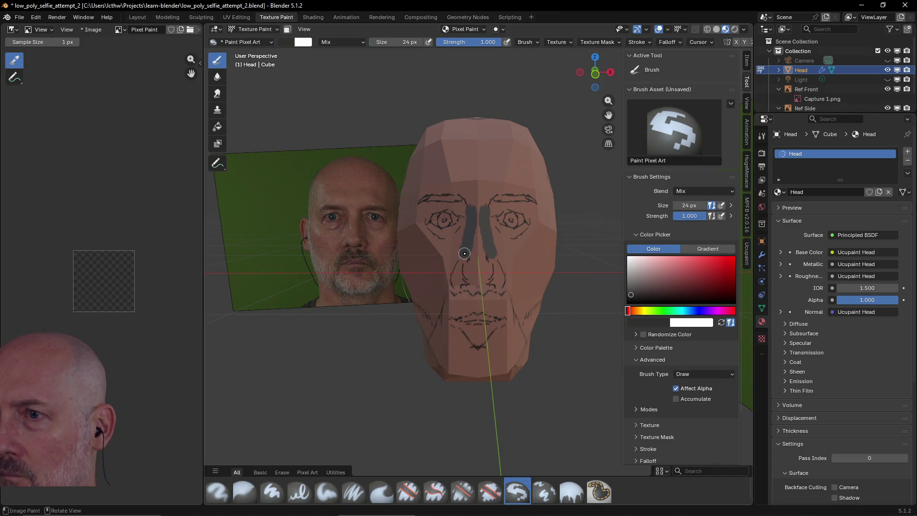
pyautogui.hotkey('ctrl', 'z')
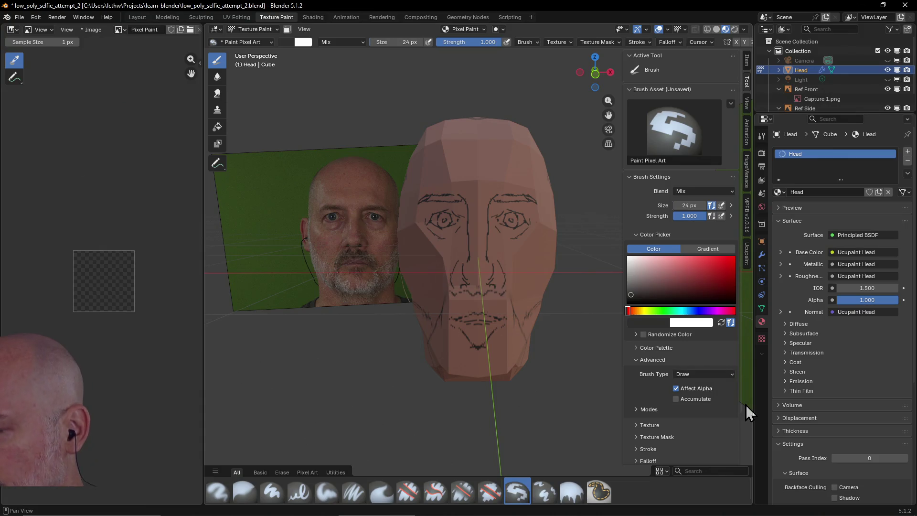
pyautogui.click(637, 360)
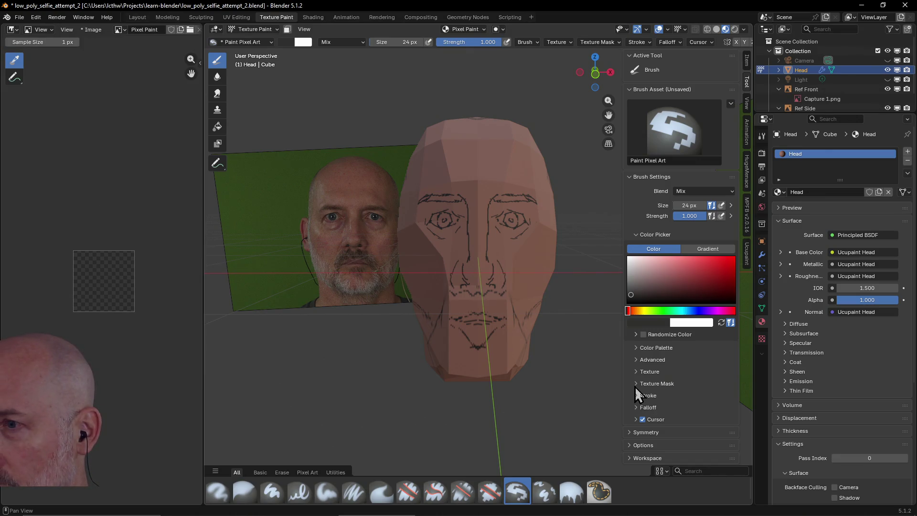
# Show the Stroke settings, set Jitter Unit to View, test-paint the cheeks and undo the strokes
pyautogui.click(634, 385)
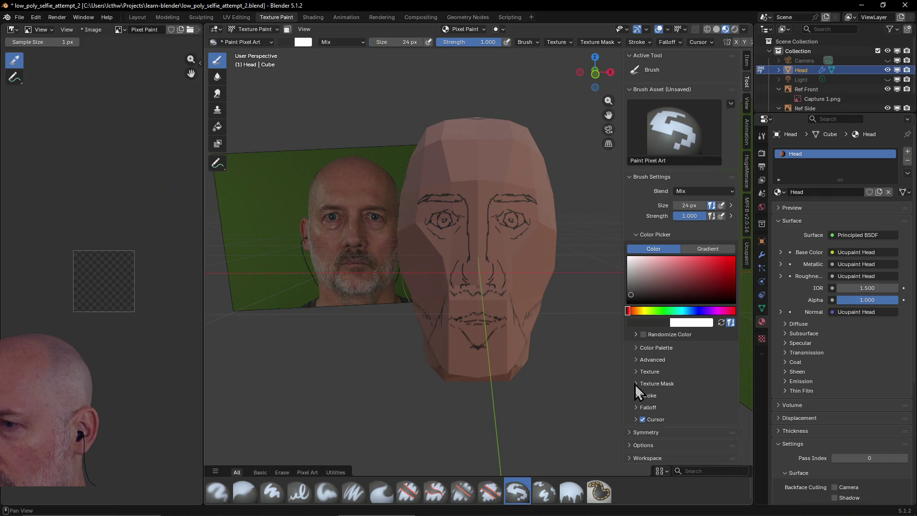
pyautogui.click(636, 395)
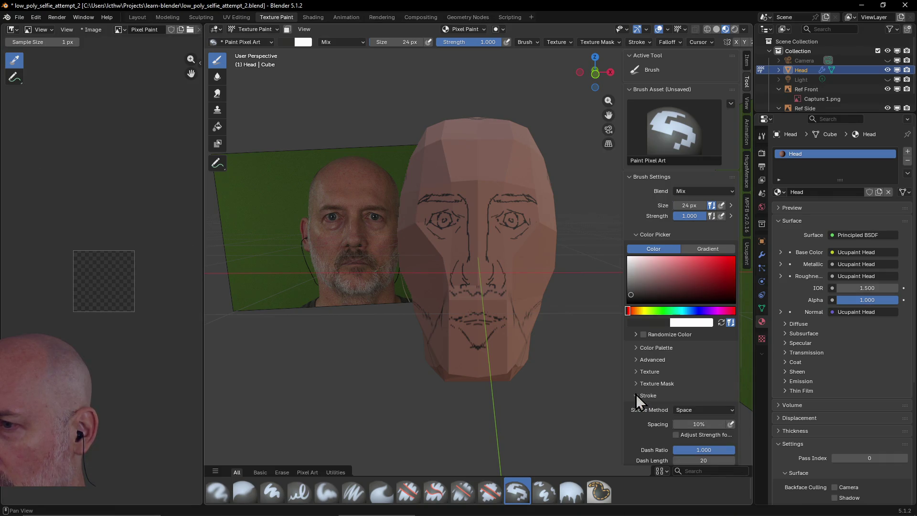
pyautogui.scroll(-2, 664, 368)
pyautogui.scroll(-2, 665, 369)
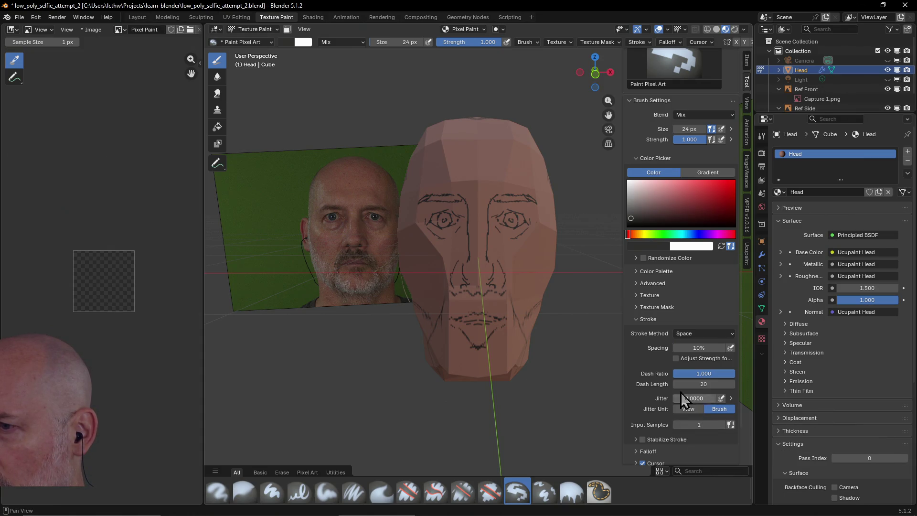
pyautogui.click(686, 409)
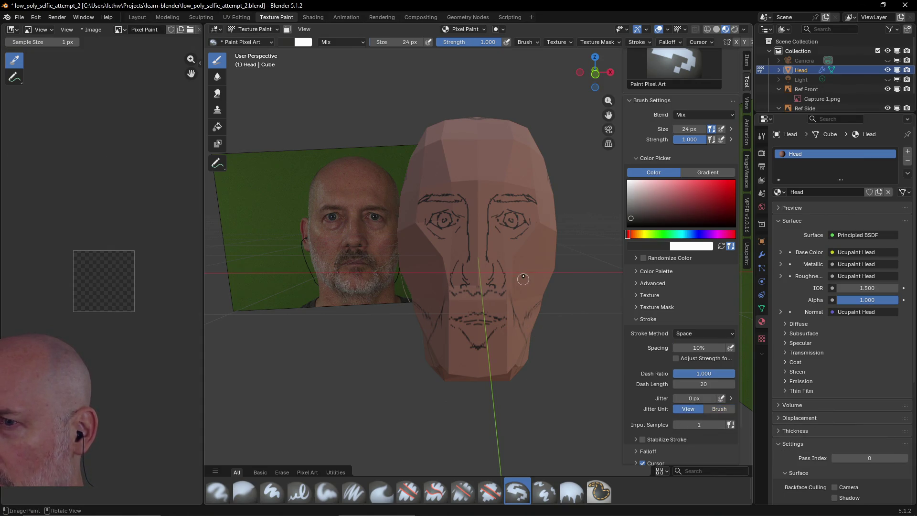
pyautogui.moveTo(523, 277); pyautogui.dragTo(524, 321)
pyautogui.moveTo(522, 283); pyautogui.dragTo(539, 250)
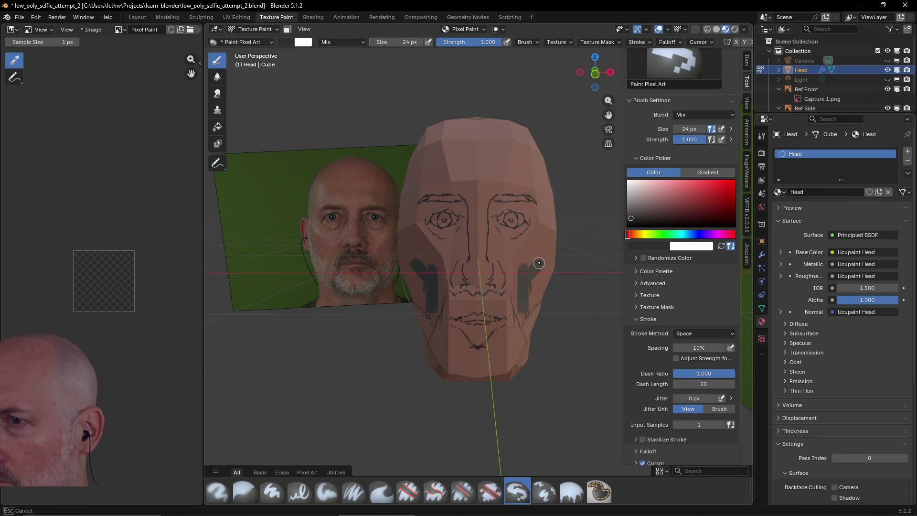
pyautogui.scroll(2, 523, 272)
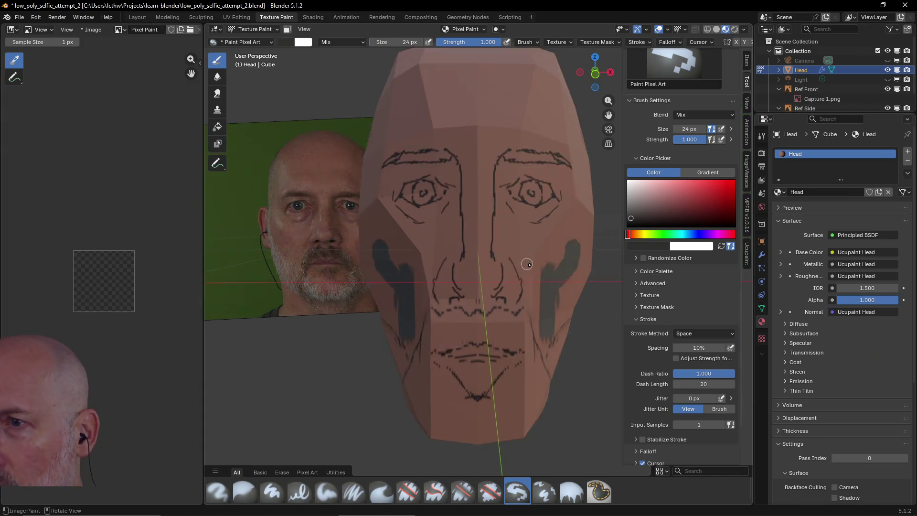
pyautogui.scroll(2, 525, 264)
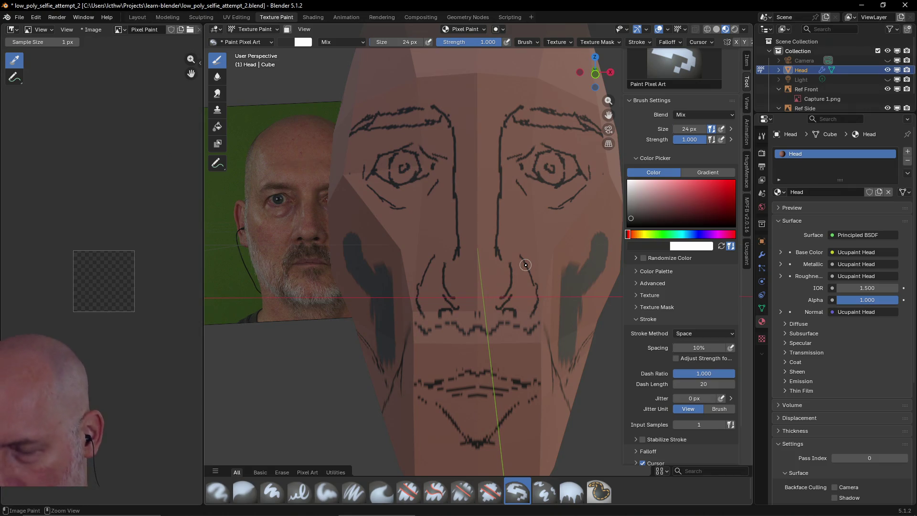
pyautogui.hotkey('ctrl', 'z')
pyautogui.hotkey('ctrl', 'z')
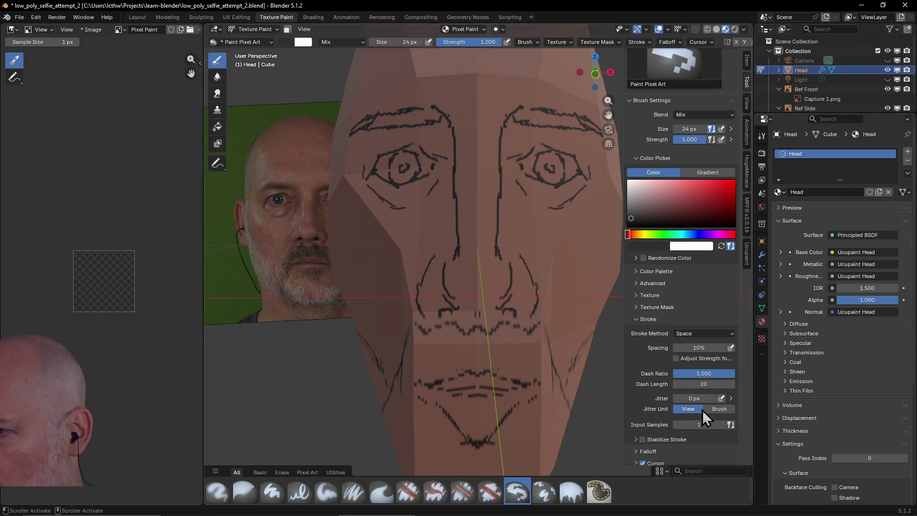
# Set Jitter Unit back to Brush, test-paint the cheeks again and undo, ready to change the stroke method
pyautogui.click(714, 409)
pyautogui.moveTo(570, 249); pyautogui.dragTo(563, 307)
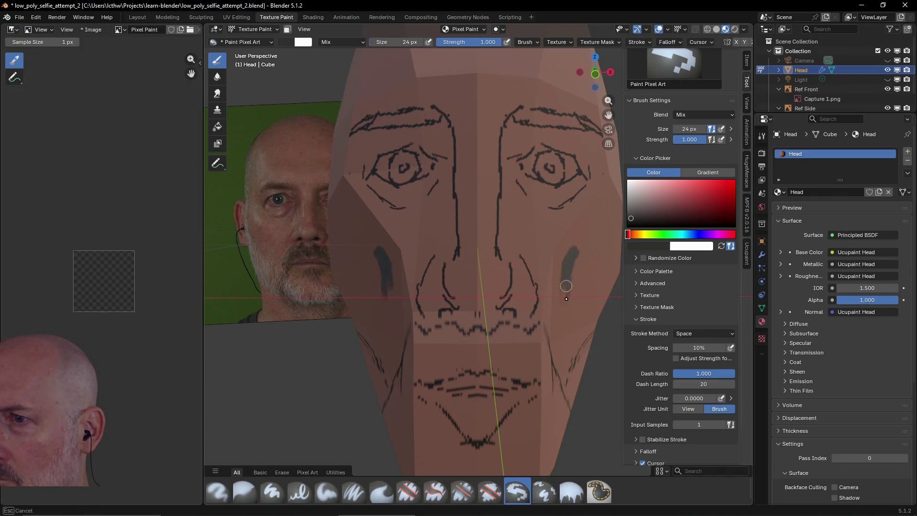
pyautogui.hotkey('ctrl', 'z')
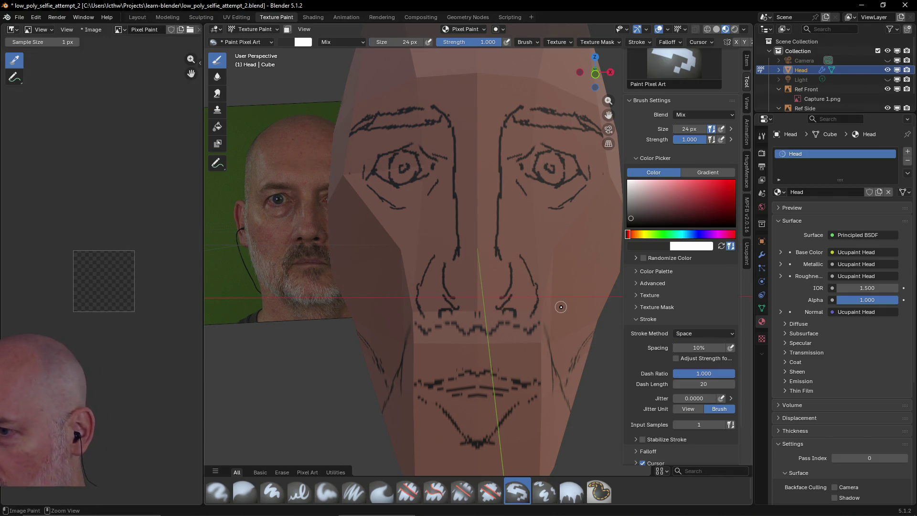
pyautogui.scroll(-2, 662, 404)
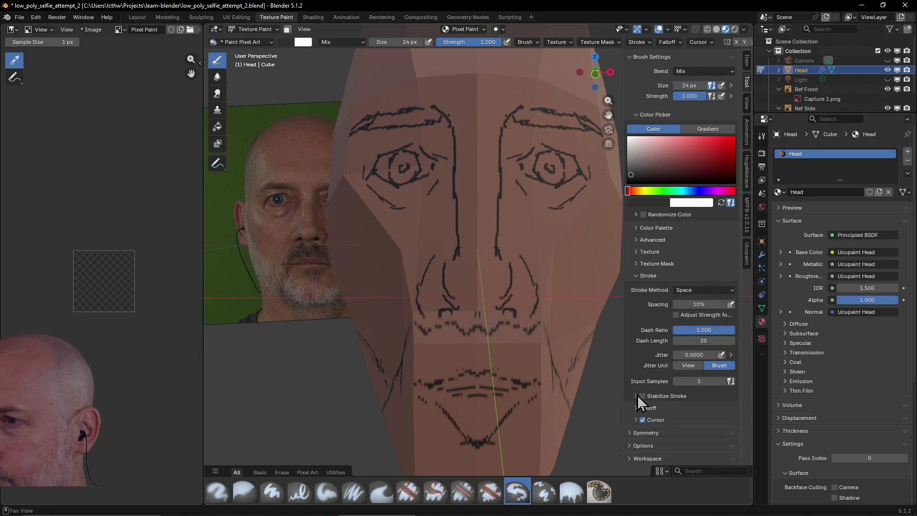
pyautogui.click(703, 290)
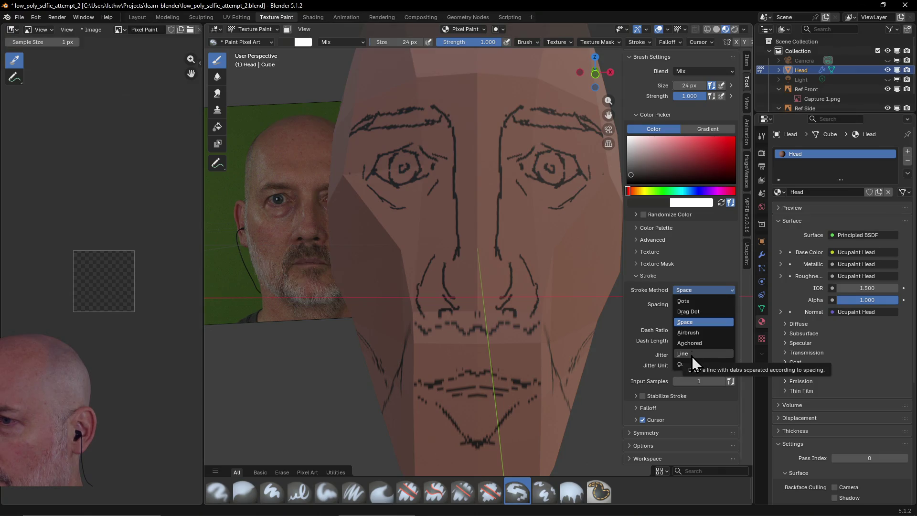
# Switch the stroke method from Space to Dots, test dotted strokes on the cheeks and under the eyes, then undo them
pyautogui.click(688, 300)
pyautogui.click(574, 277)
pyautogui.moveTo(574, 276)
pyautogui.mouseDown()
pyautogui.moveTo(553, 285)
pyautogui.moveTo(570, 313)
pyautogui.moveTo(591, 285)
pyautogui.mouseUp()
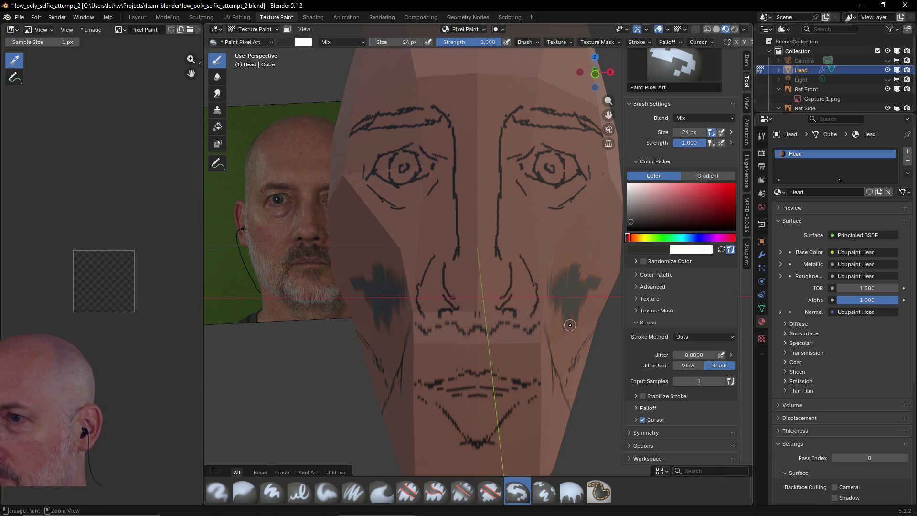
pyautogui.scroll(-2, 551, 268)
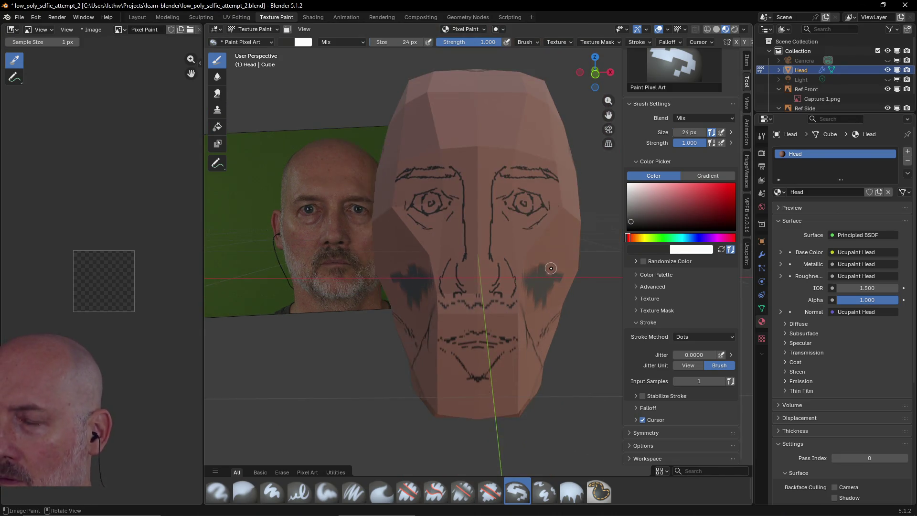
pyautogui.moveTo(551, 268); pyautogui.dragTo(555, 268, button='middle')
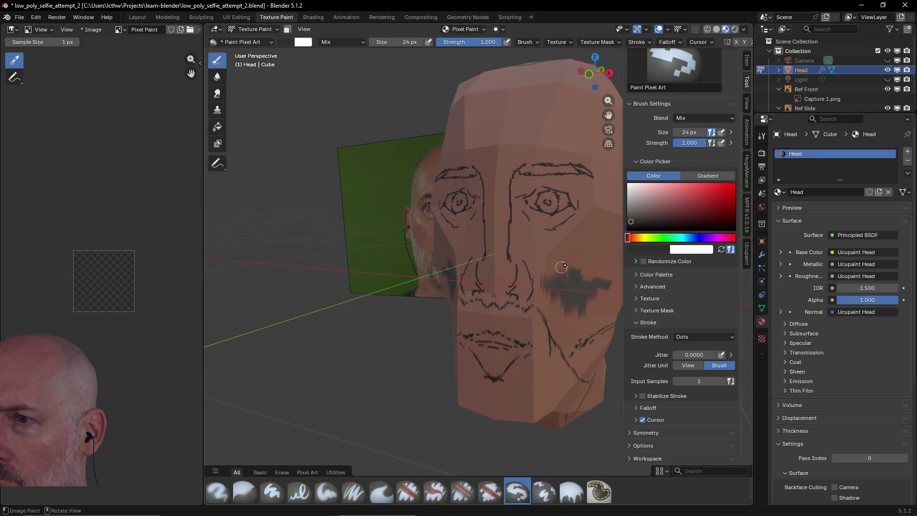
pyautogui.moveTo(536, 238)
pyautogui.mouseDown()
pyautogui.moveTo(569, 232)
pyautogui.moveTo(584, 214)
pyautogui.moveTo(564, 243)
pyautogui.moveTo(573, 255)
pyautogui.moveTo(589, 226)
pyautogui.moveTo(559, 253)
pyautogui.moveTo(548, 247)
pyautogui.moveTo(556, 276)
pyautogui.moveTo(582, 261)
pyautogui.moveTo(601, 279)
pyautogui.moveTo(589, 314)
pyautogui.moveTo(563, 318)
pyautogui.mouseUp()
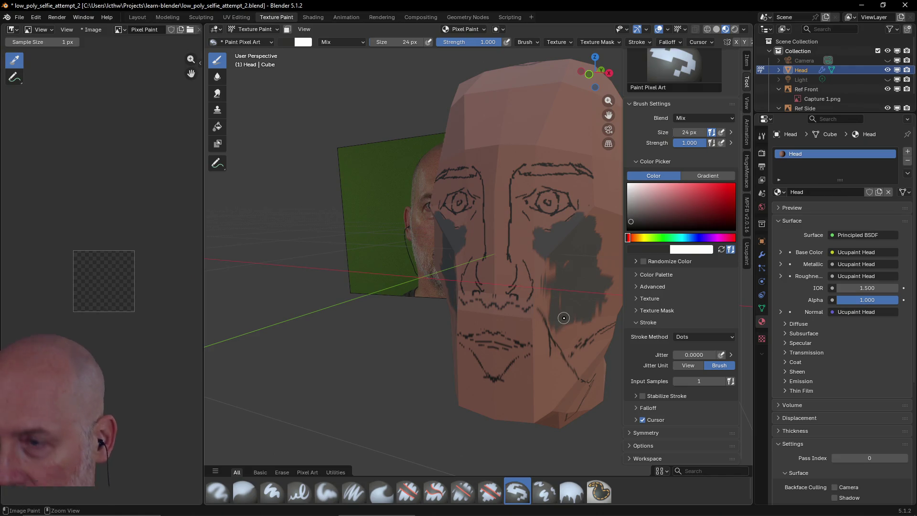
pyautogui.hotkey('ctrl', 'z')
pyautogui.hotkey('ctrl', 'z')
pyautogui.hotkey('ctrl', 'z')
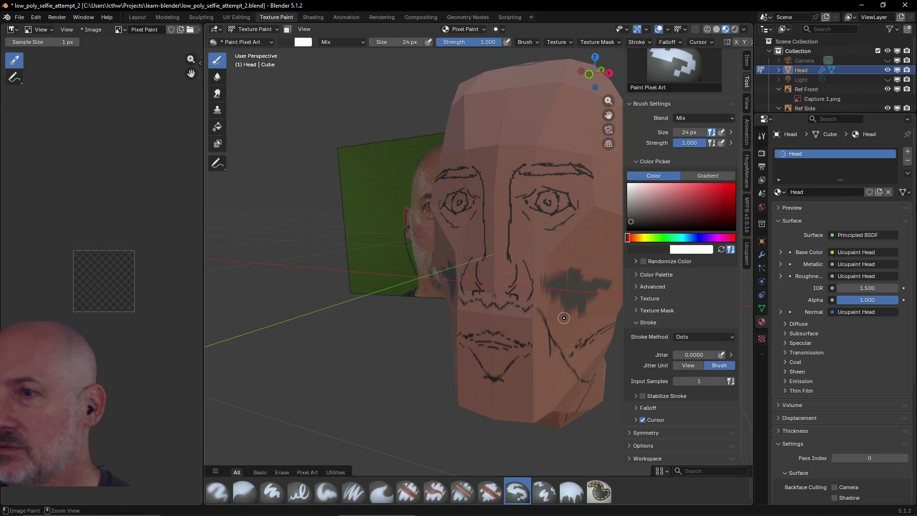
pyautogui.hotkey('ctrl', 'z')
pyautogui.hotkey('ctrl', 'z')
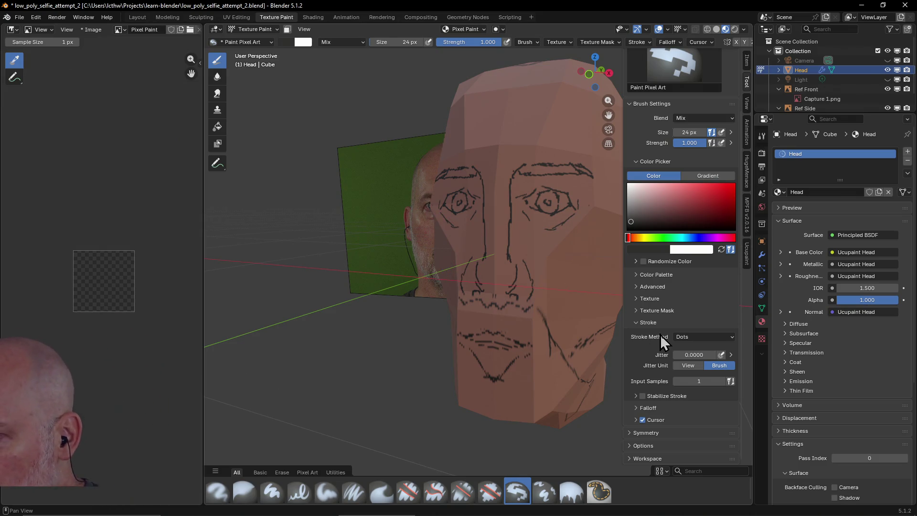
# Hide the Stroke and Texture settings and show the Color Palette panel, browsing the existing palettes
pyautogui.click(635, 324)
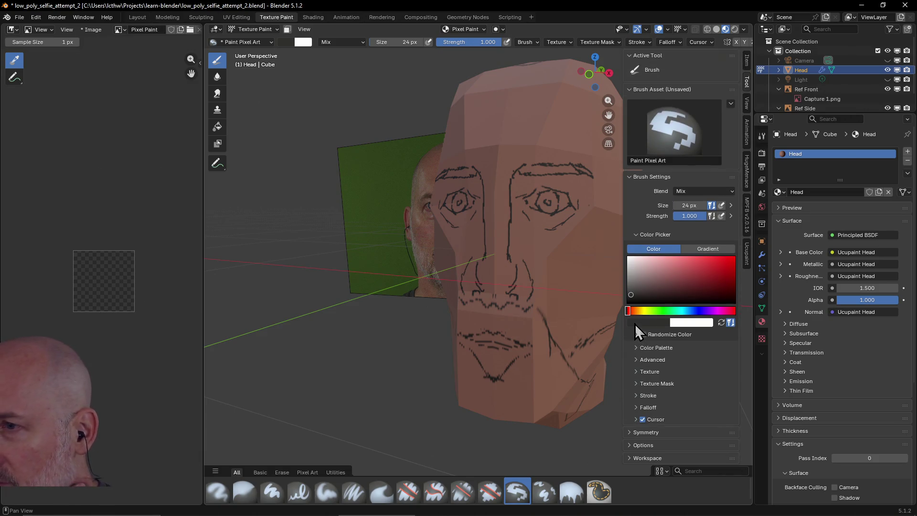
pyautogui.click(635, 374)
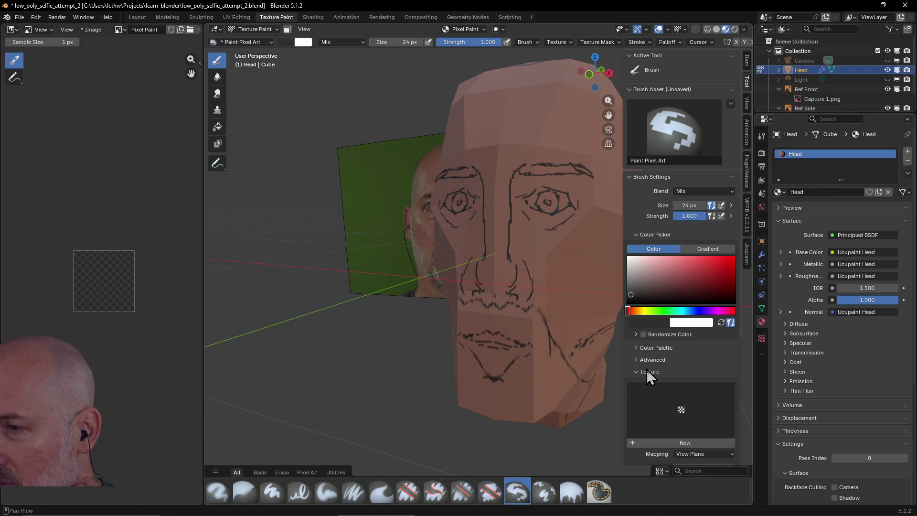
pyautogui.scroll(-3, 639, 370)
pyautogui.scroll(1, 631, 317)
pyautogui.click(638, 300)
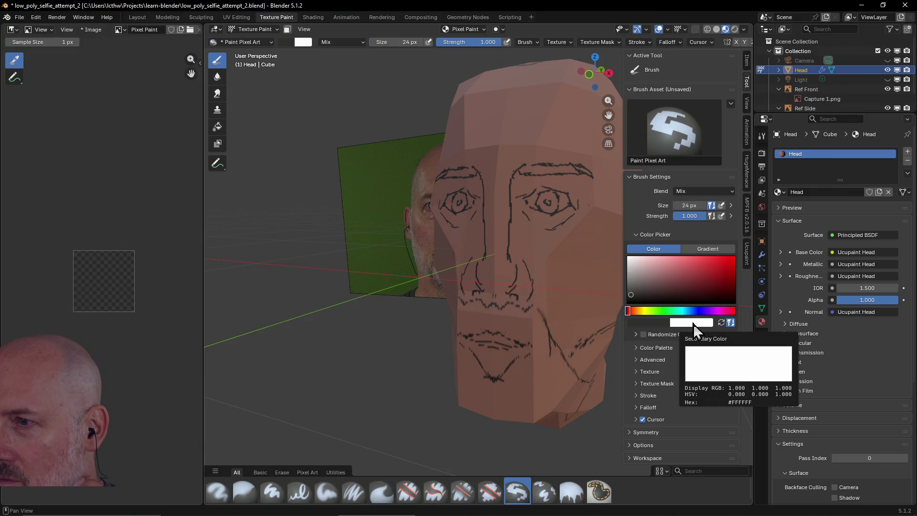
pyautogui.click(635, 350)
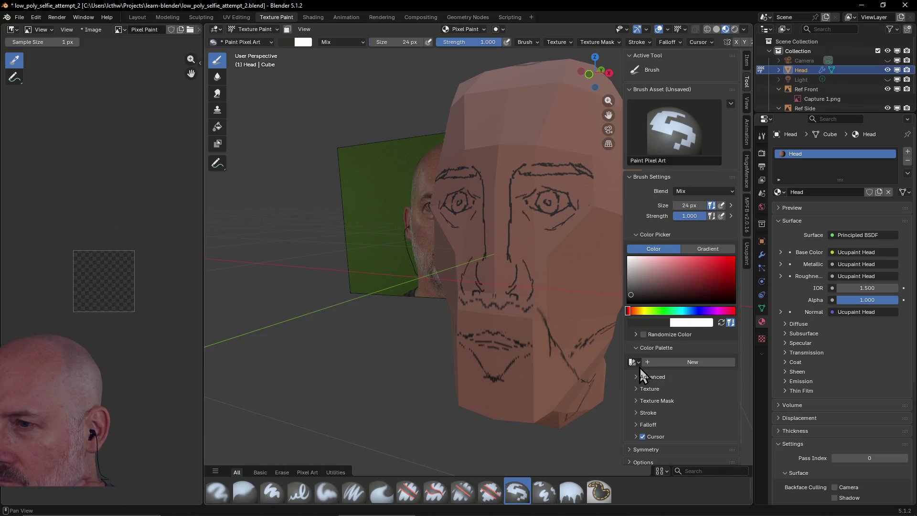
pyautogui.click(635, 362)
pyautogui.click(639, 363)
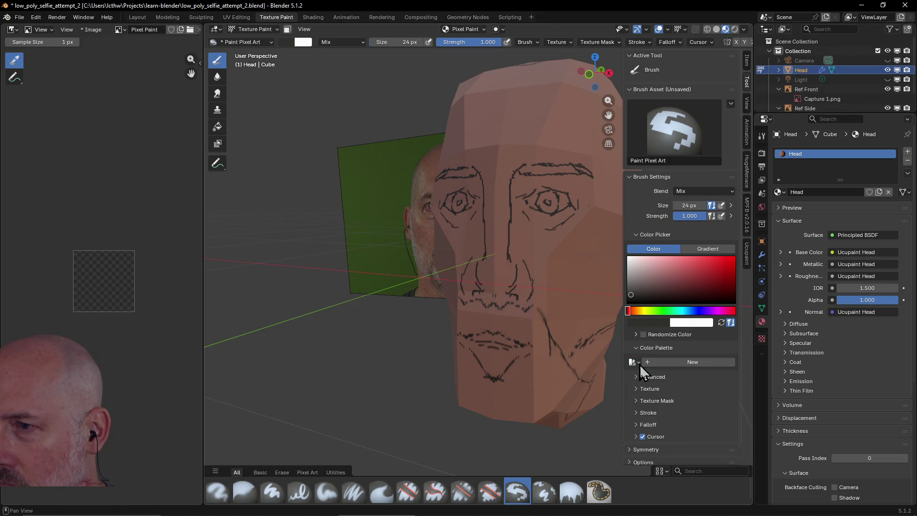
pyautogui.click(639, 364)
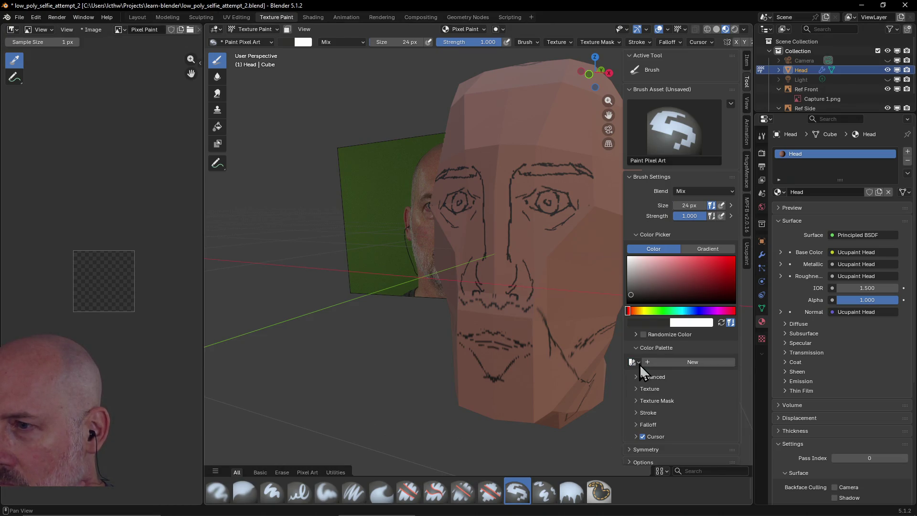
# Create the new Palette.001 and add its first dark #382F2F colour swatch, facing the head front-on
pyautogui.click(691, 364)
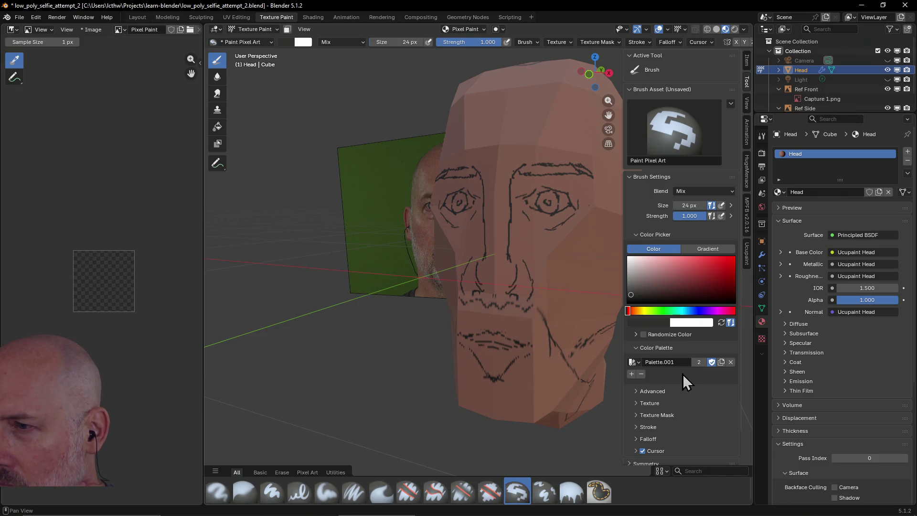
pyautogui.scroll(-2, 683, 373)
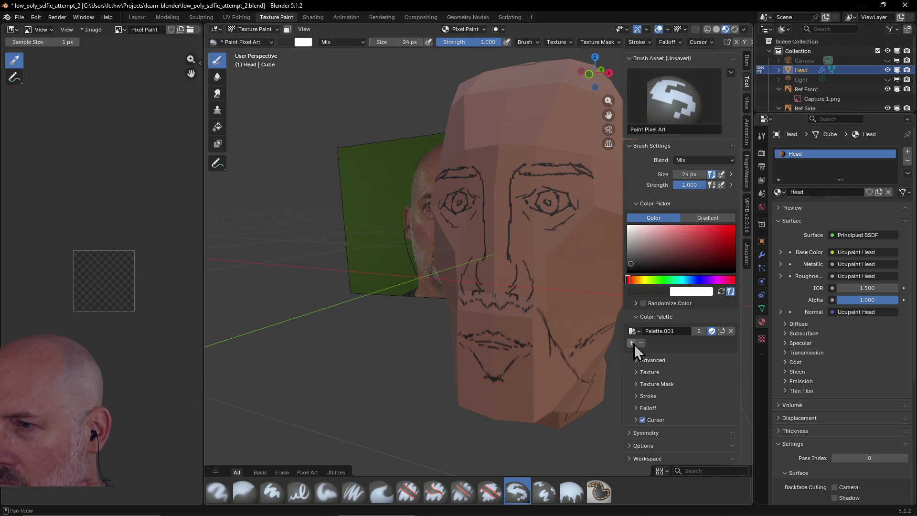
pyautogui.click(634, 344)
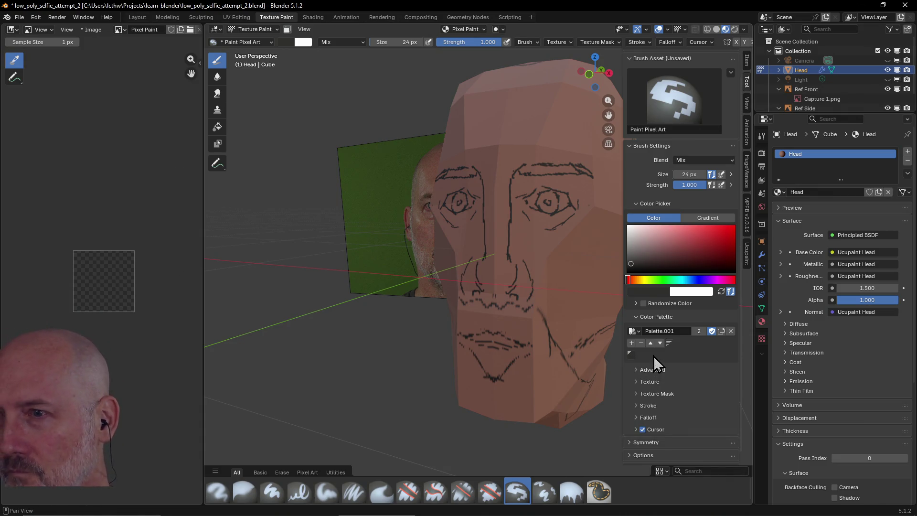
pyautogui.scroll(-4, 528, 318)
pyautogui.moveTo(528, 317)
pyautogui.mouseDown(button='middle')
pyautogui.moveTo(581, 310)
pyautogui.moveTo(541, 308)
pyautogui.mouseUp(button='middle')
pyautogui.scroll(1, 541, 307)
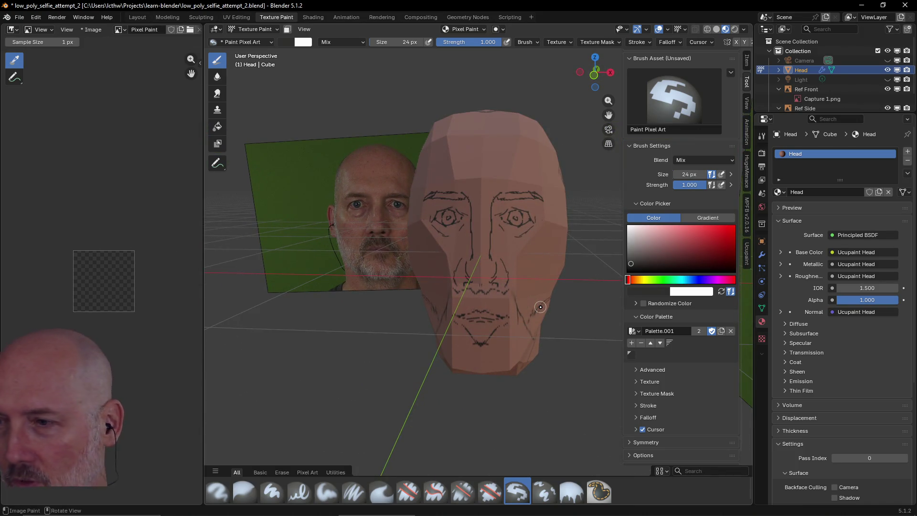
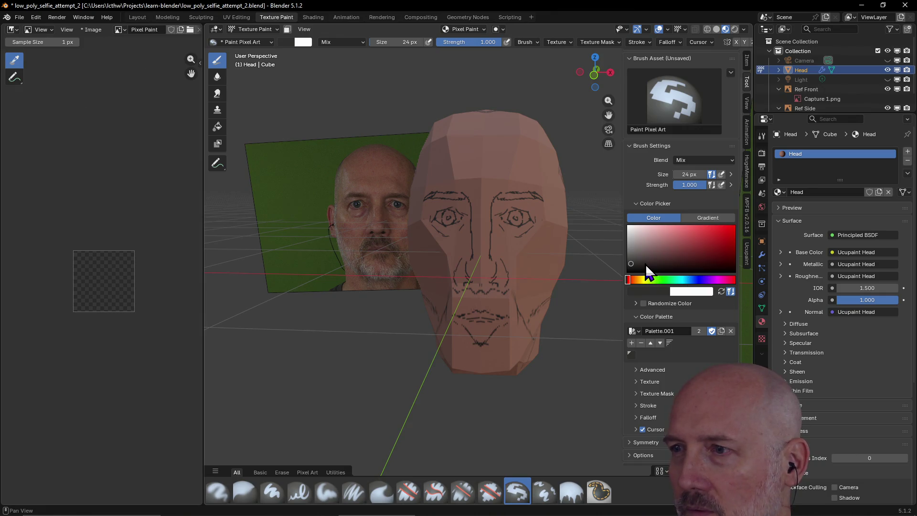
# Shift the brush colour from greyish-pink to a muted brown, then show the Ucupaint channels and layers
pyautogui.moveTo(639, 264); pyautogui.dragTo(650, 253)
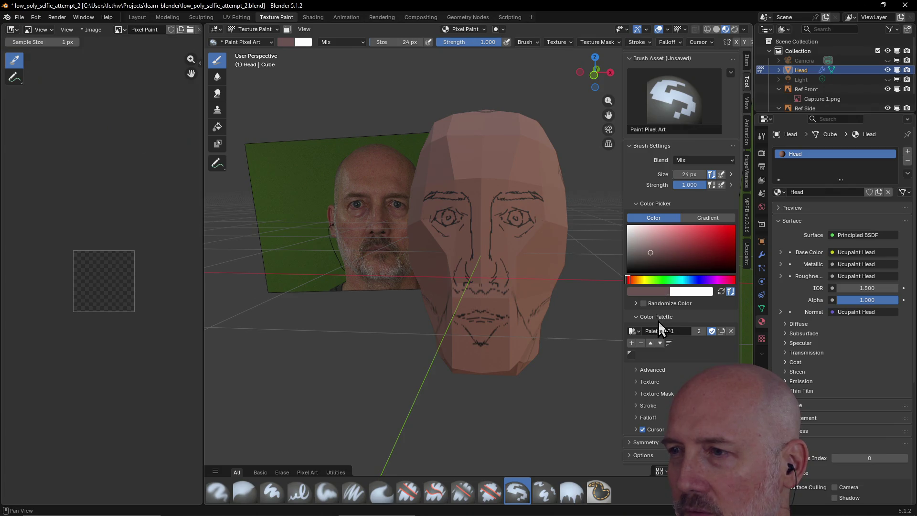
pyautogui.moveTo(654, 264); pyautogui.dragTo(659, 258)
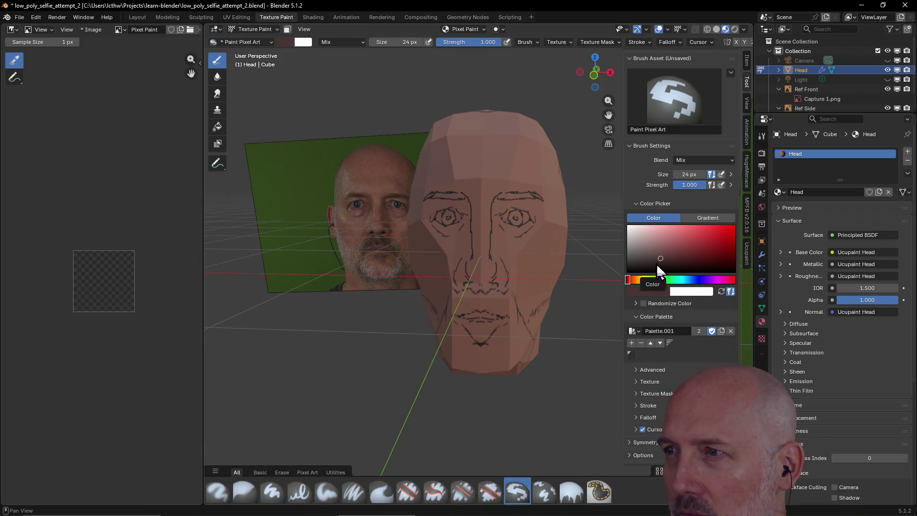
pyautogui.click(632, 148)
pyautogui.click(629, 180)
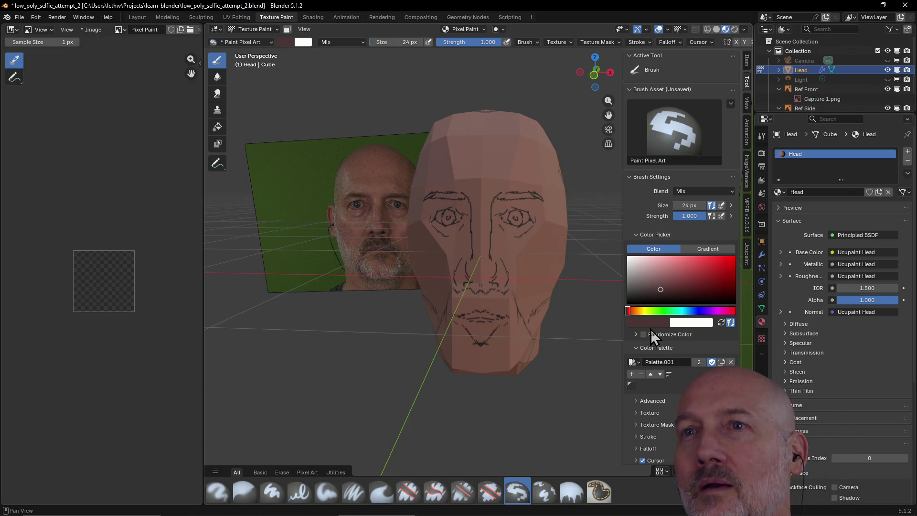
pyautogui.click(747, 248)
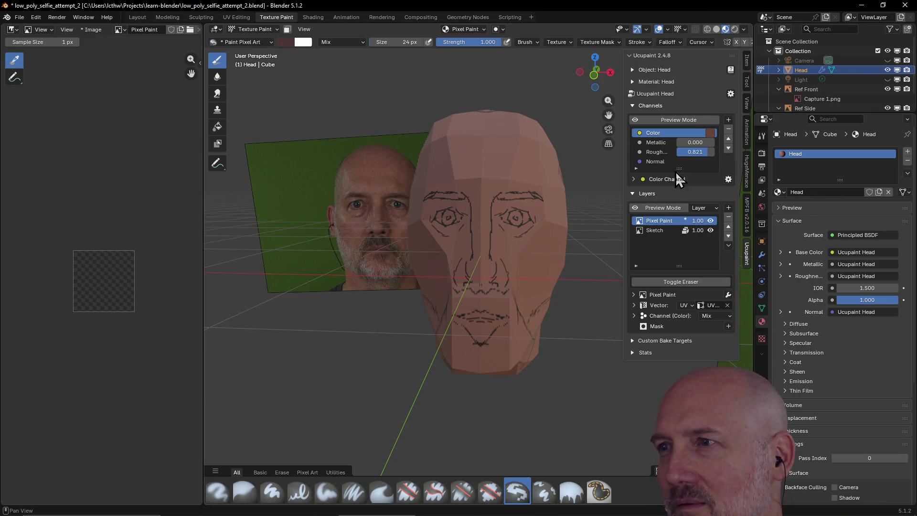
pyautogui.click(710, 134)
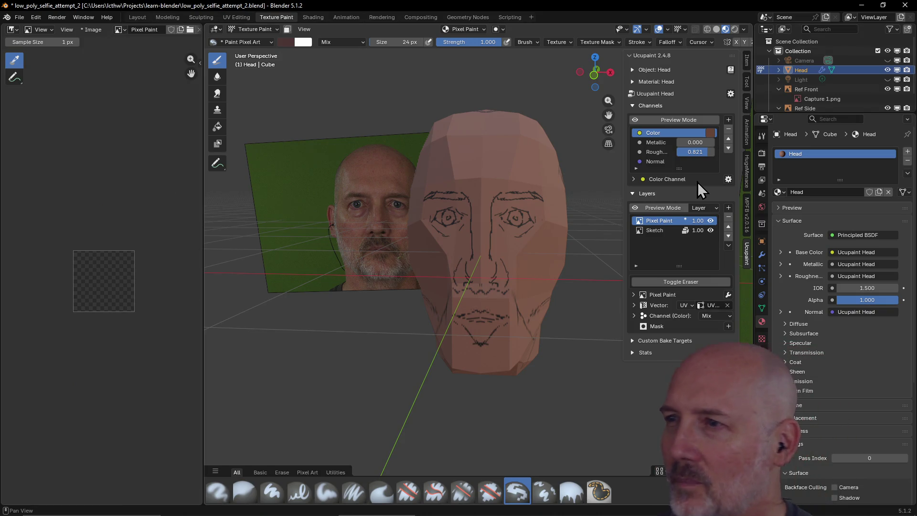
pyautogui.click(634, 178)
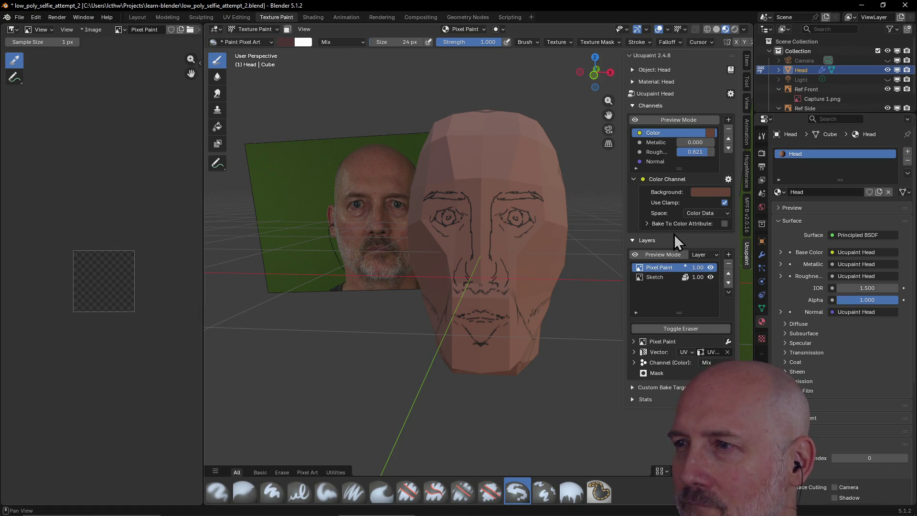
pyautogui.click(635, 179)
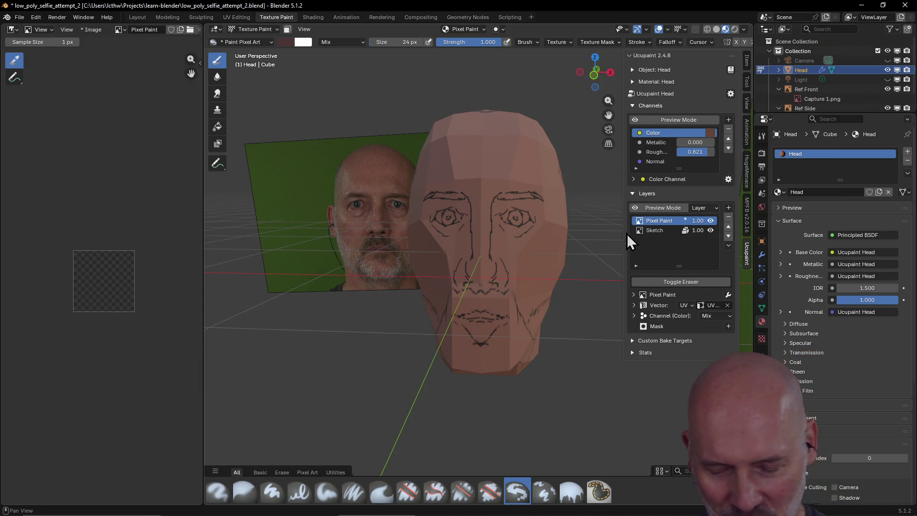
pyautogui.hotkey('alt', 'Tab')
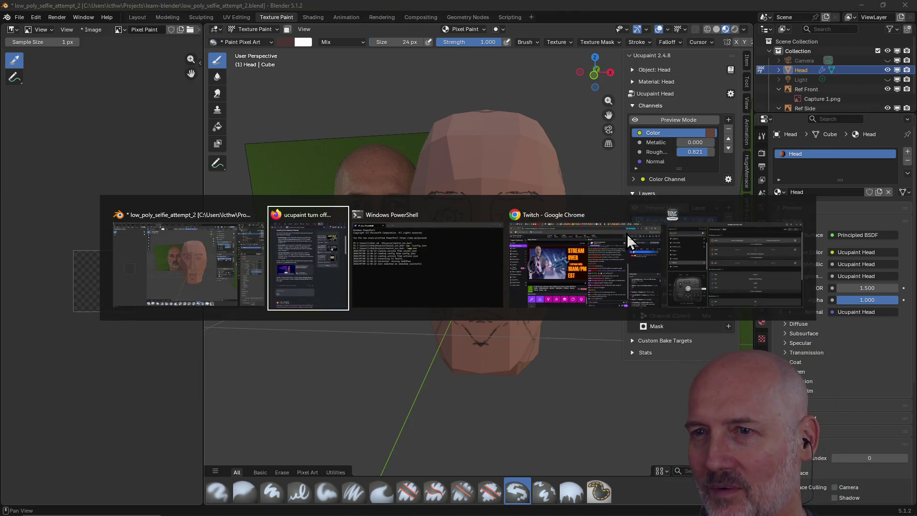
# Search Google for 'substance painter', browse Adobe's Substance 3D Painter page, close it and return to Blender
pyautogui.hotkey('ctrl', 'l')
pyautogui.write('sub')
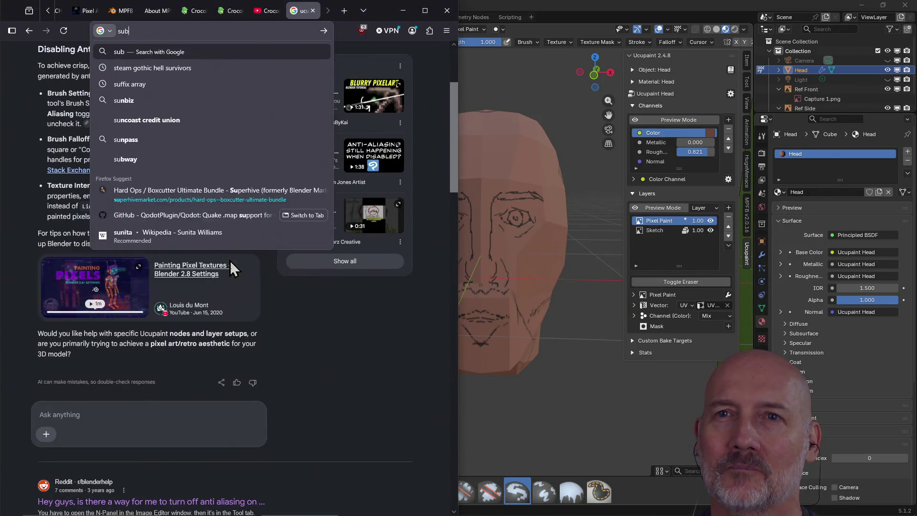
pyautogui.write('stance p')
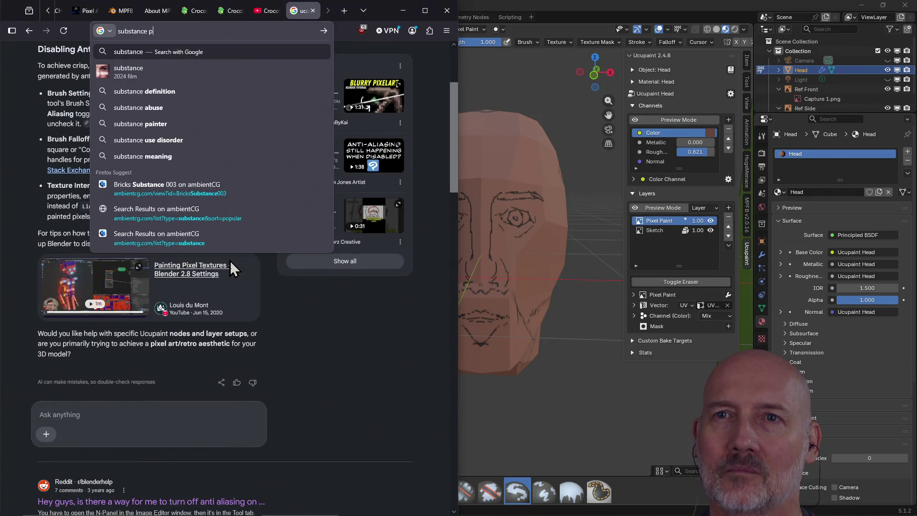
pyautogui.write('ainter')
pyautogui.press('Return')
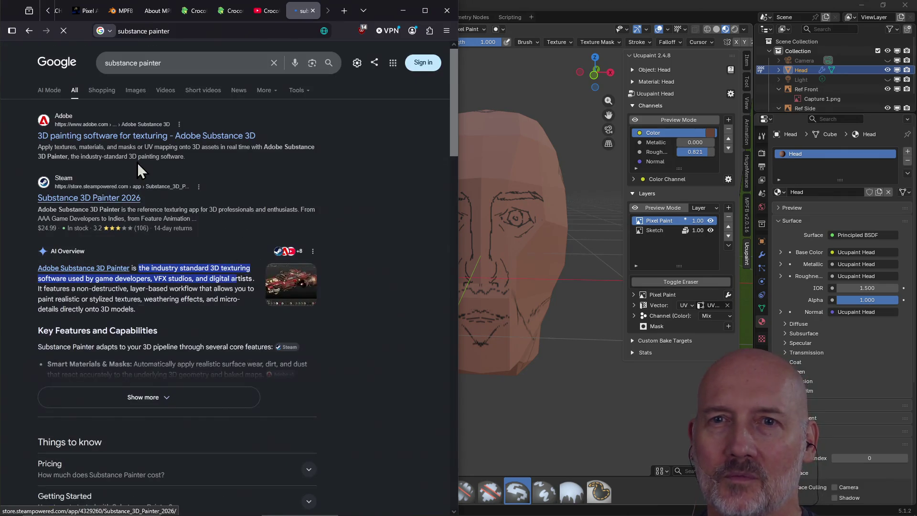
pyautogui.click(145, 141)
pyautogui.scroll(-2, 221, 260)
pyautogui.scroll(-3, 172, 254)
pyautogui.scroll(-3, 175, 251)
pyautogui.scroll(-4, 175, 250)
pyautogui.scroll(-2, 164, 262)
pyautogui.scroll(-4, 162, 257)
pyautogui.scroll(-2, 162, 256)
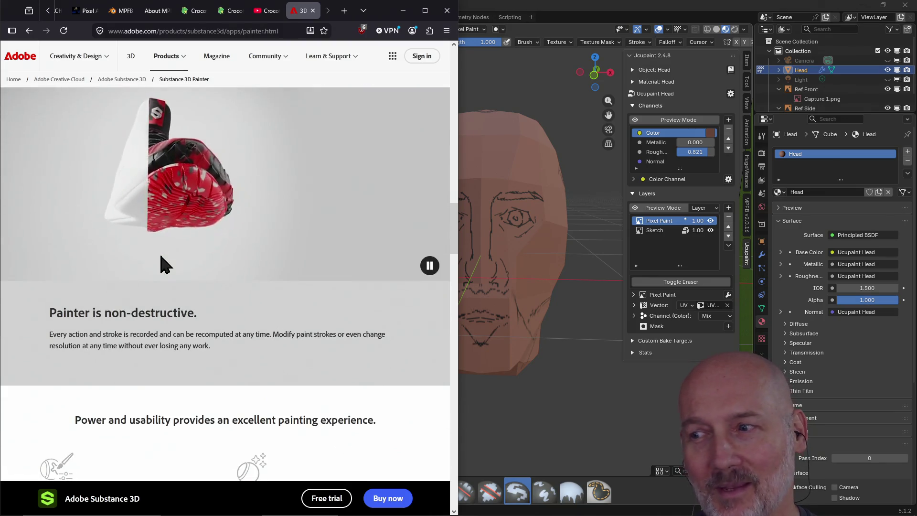
pyautogui.scroll(4, 159, 252)
pyautogui.scroll(4, 159, 252)
pyautogui.scroll(-8, 159, 253)
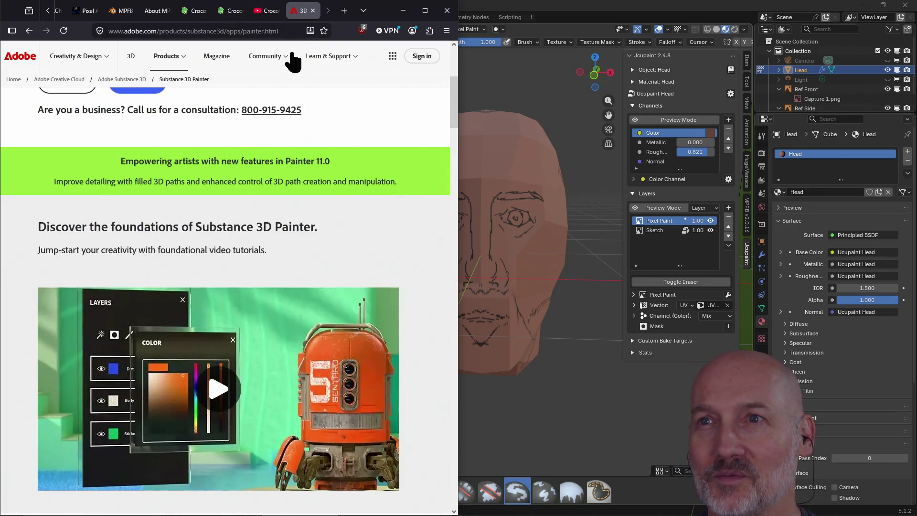
pyautogui.click(315, 11)
pyautogui.click(501, 9)
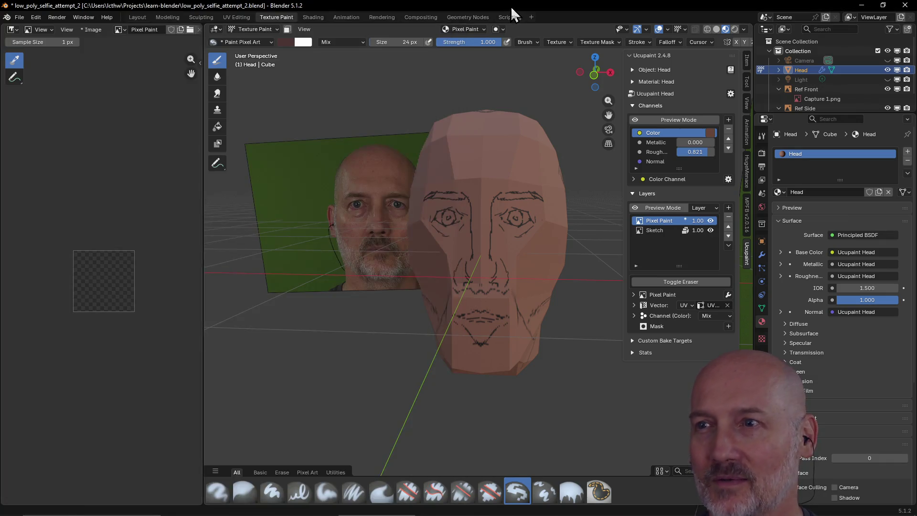
# Try the Ucupaint Color channel's eyedropper, cancel without changes, and return to the brush Tool settings
pyautogui.click(712, 133)
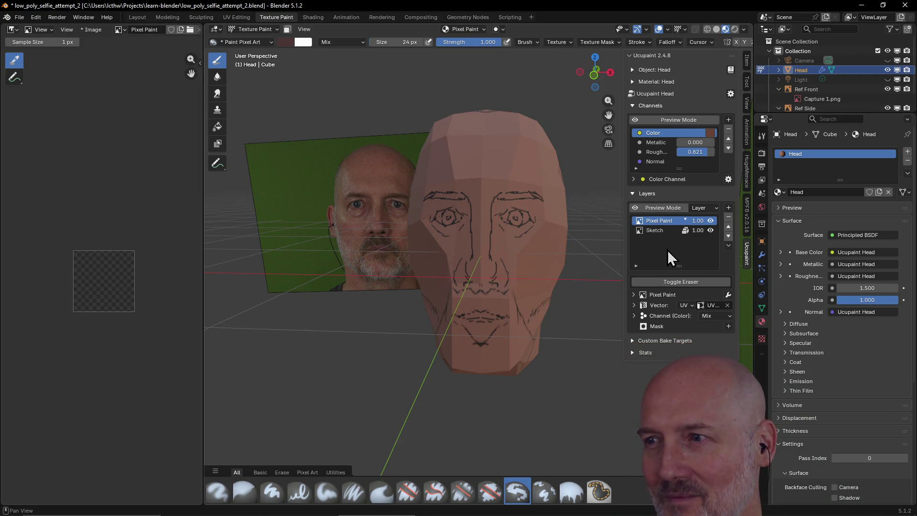
pyautogui.click(709, 133)
pyautogui.click(791, 307)
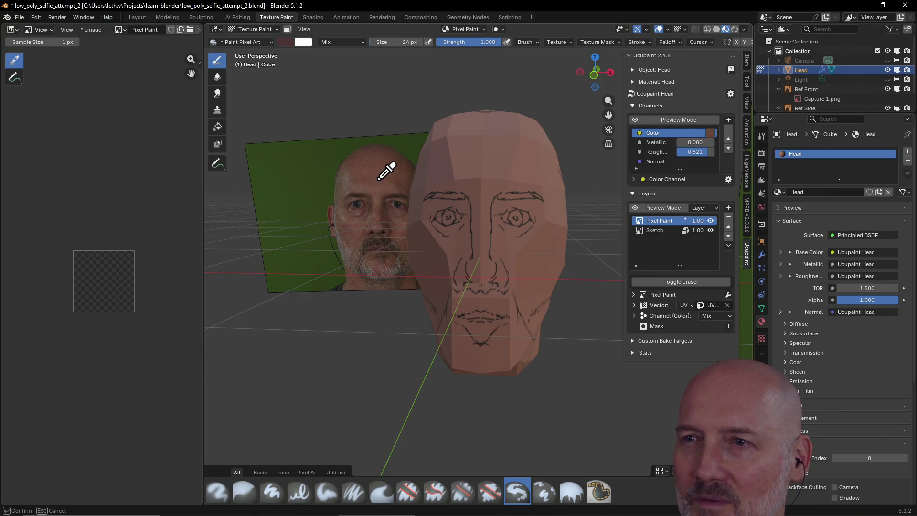
pyautogui.click(385, 167)
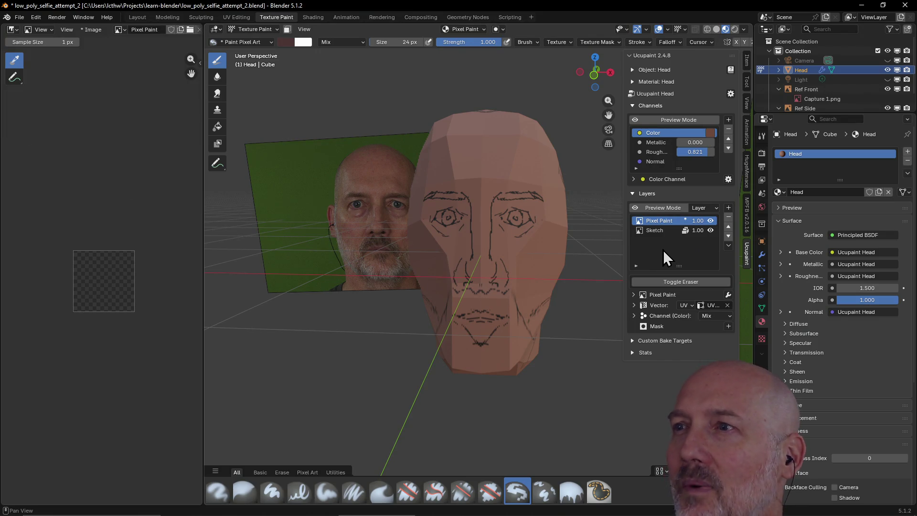
pyautogui.click(748, 82)
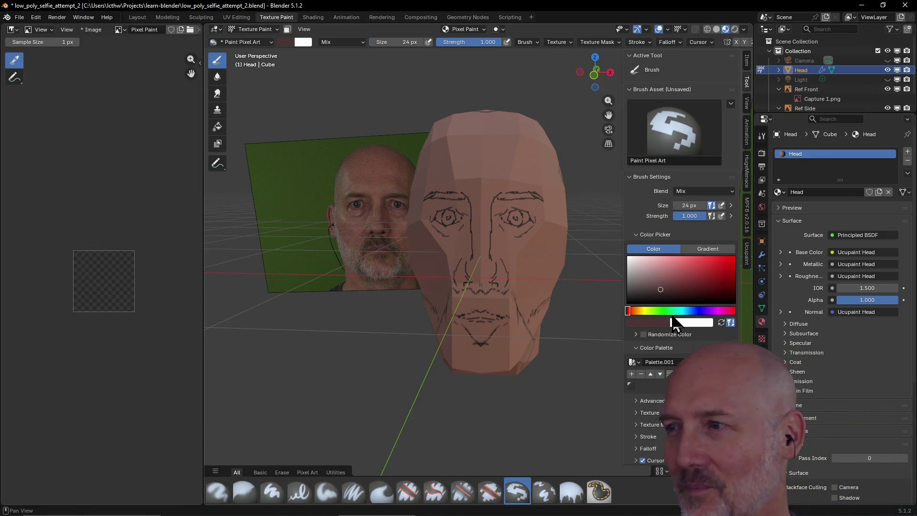
# Eyedrop the brush colour from the head model's skin tone
pyautogui.click(657, 322)
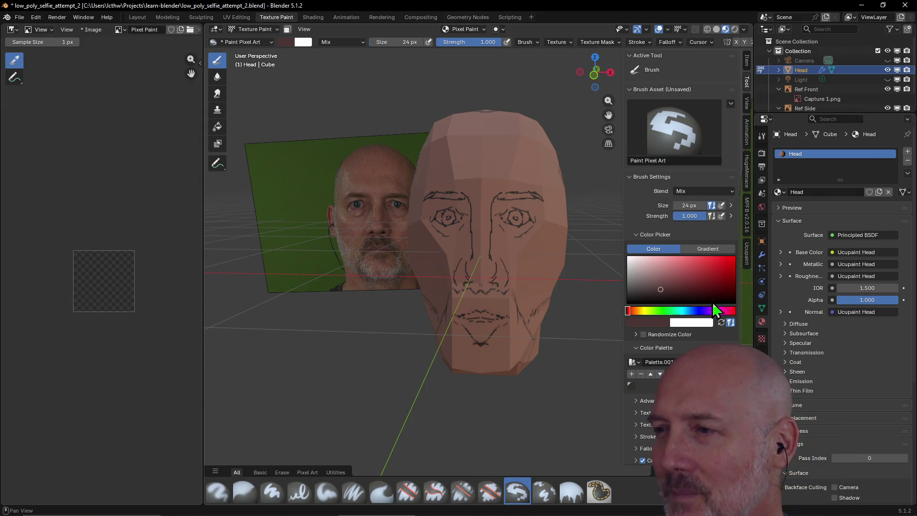
pyautogui.click(654, 324)
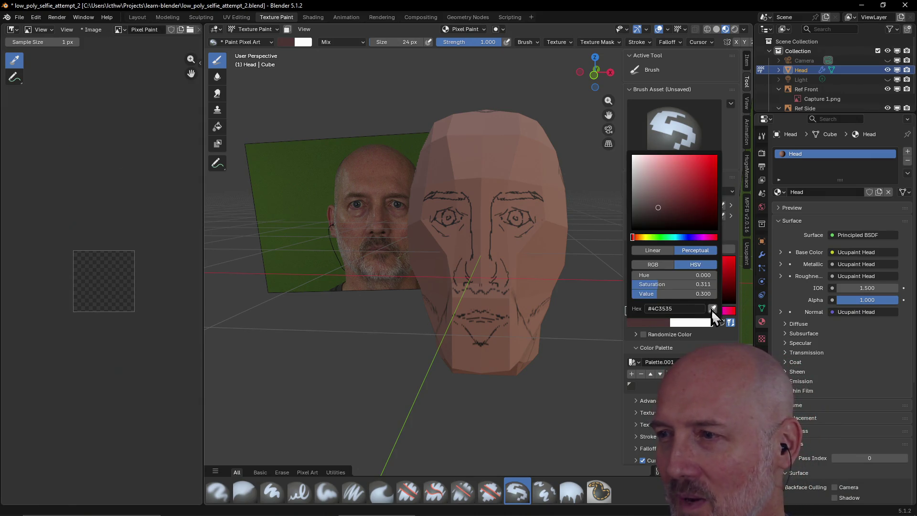
pyautogui.click(711, 308)
pyautogui.click(475, 160)
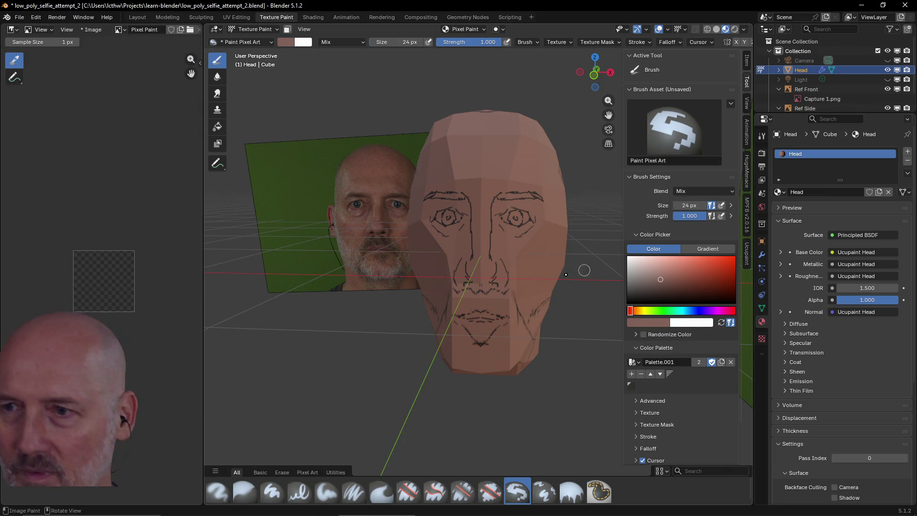
pyautogui.press('`')
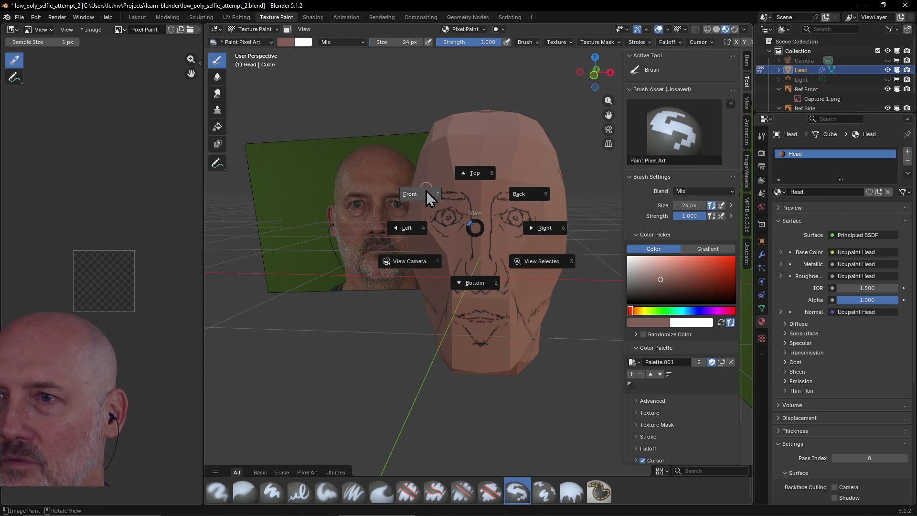
# Switch to Front view and pan so the reference photo of the face fills the viewport
pyautogui.click(426, 190)
pyautogui.keyDown('shift'); pyautogui.moveTo(443, 257); pyautogui.dragTo(580, 261, button='middle'); pyautogui.keyUp('shift')
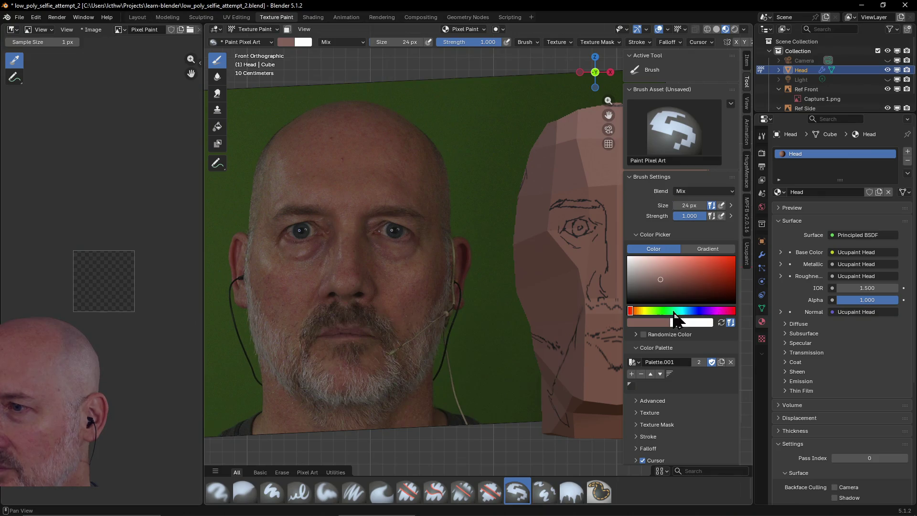
# Sample a skin colour from the head, save it to the palette, and switch the brush to black
pyautogui.click(653, 324)
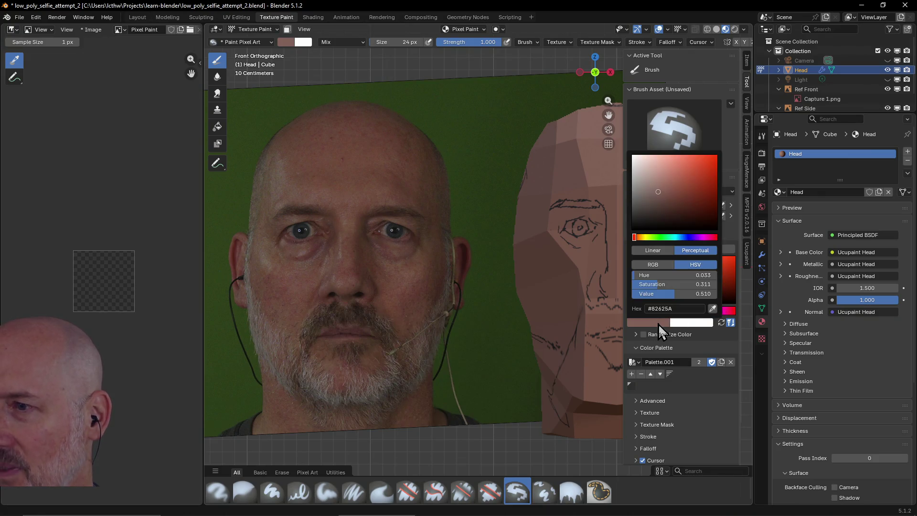
pyautogui.click(713, 309)
pyautogui.click(593, 132)
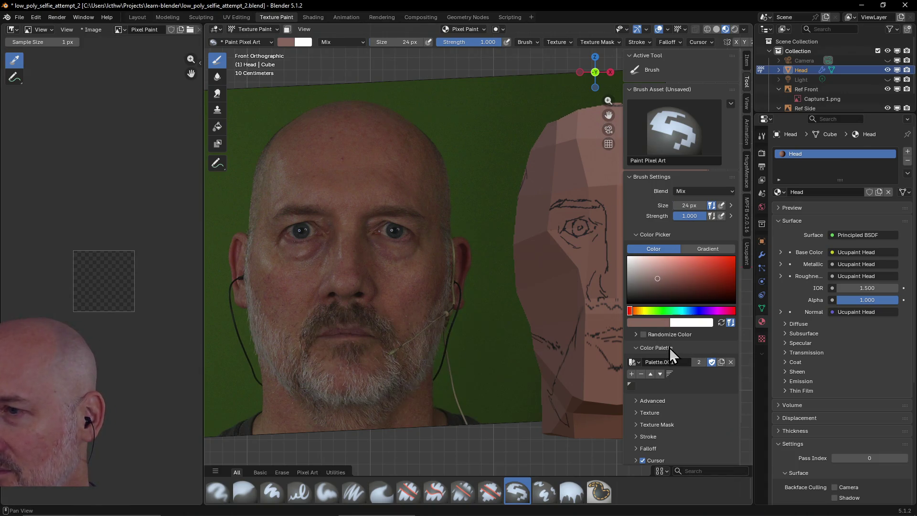
pyautogui.click(633, 374)
pyautogui.click(631, 385)
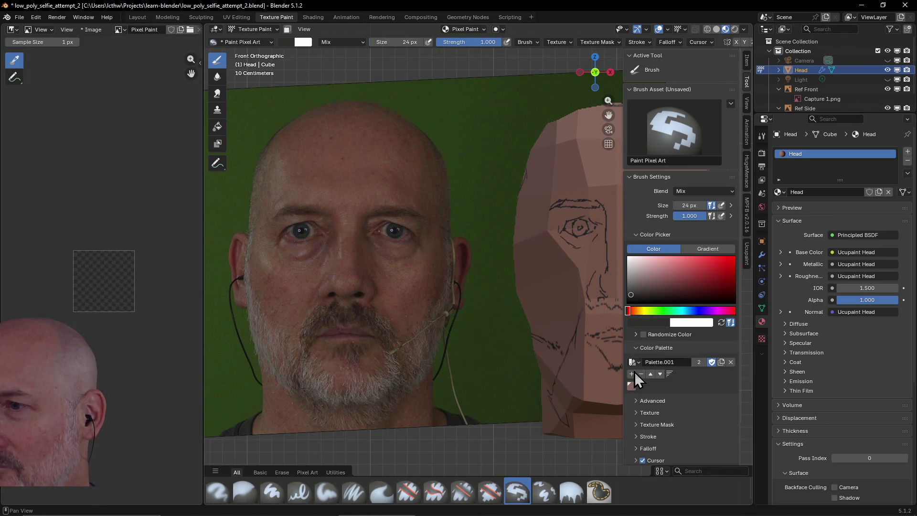
# Eyedrop skin tones from the head a couple more times as the brush colour
pyautogui.click(651, 322)
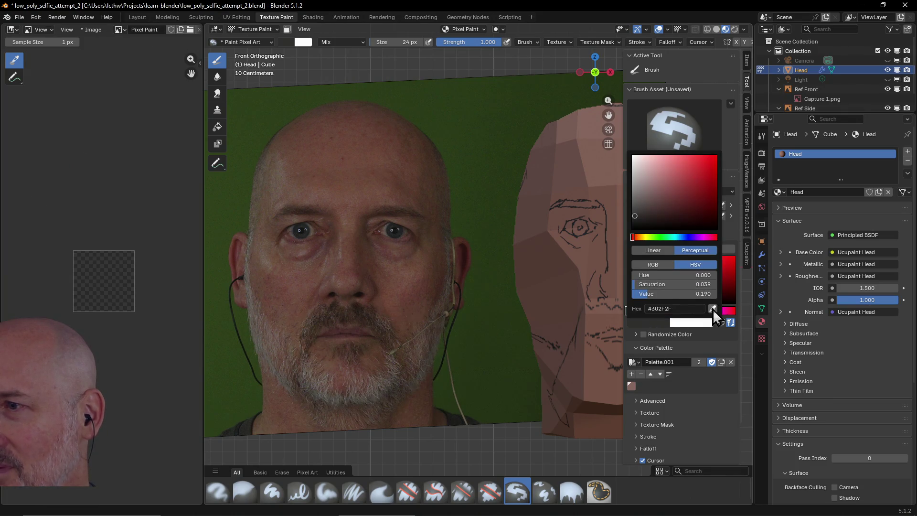
pyautogui.click(714, 309)
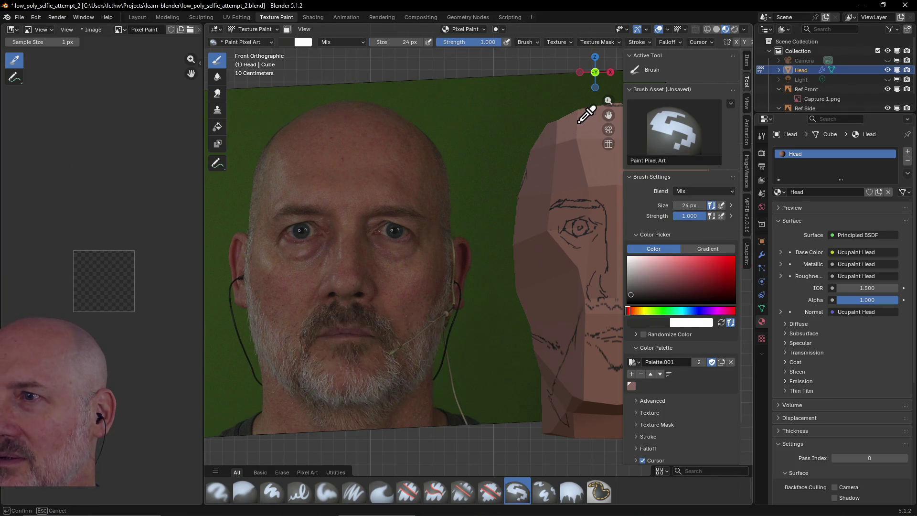
pyautogui.click(566, 132)
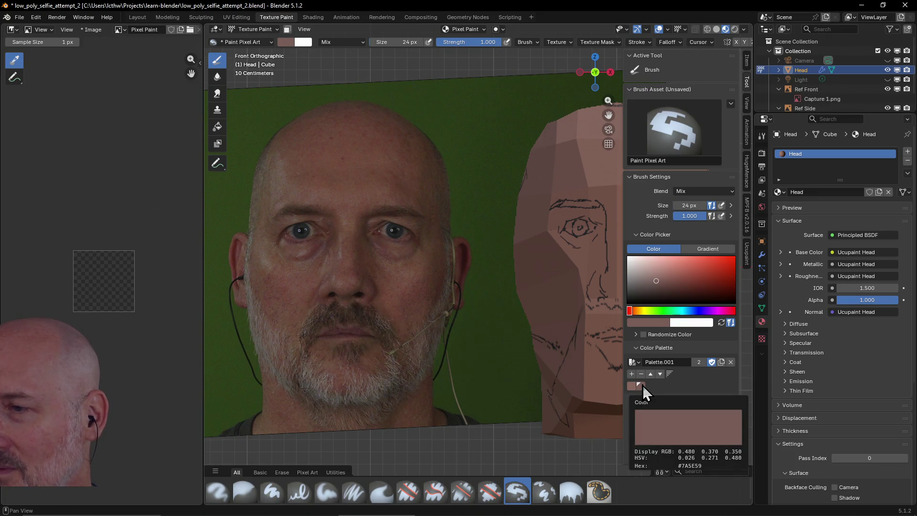
pyautogui.click(660, 322)
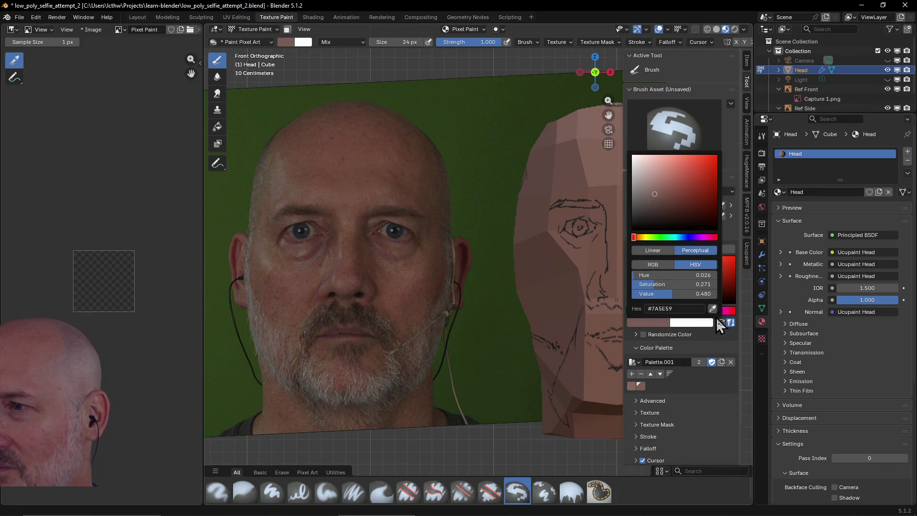
pyautogui.moveTo(713, 308); pyautogui.dragTo(578, 158)
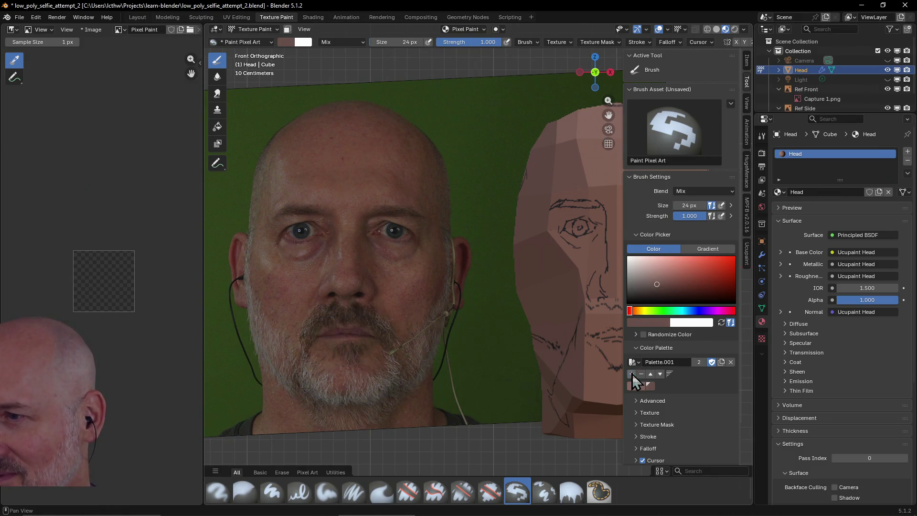
# Resample the head's skin and settle on a darker brown brush colour
pyautogui.click(658, 322)
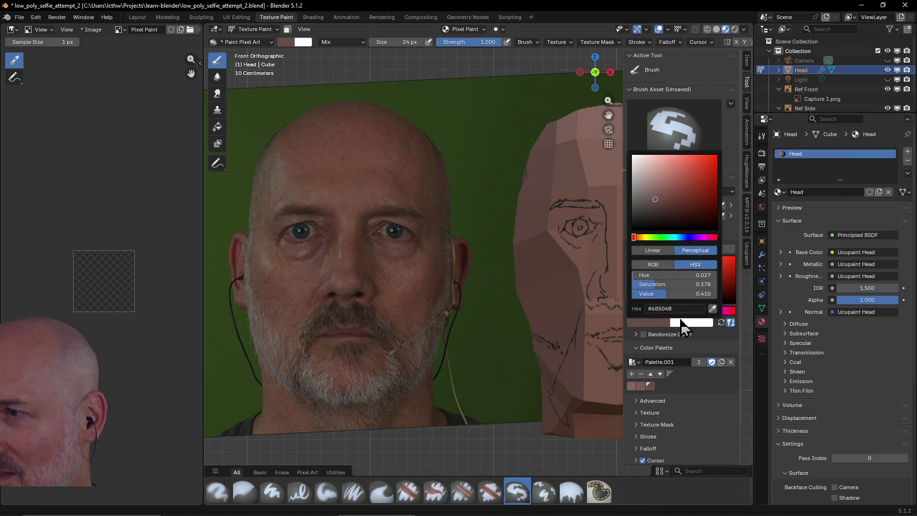
pyautogui.click(712, 310)
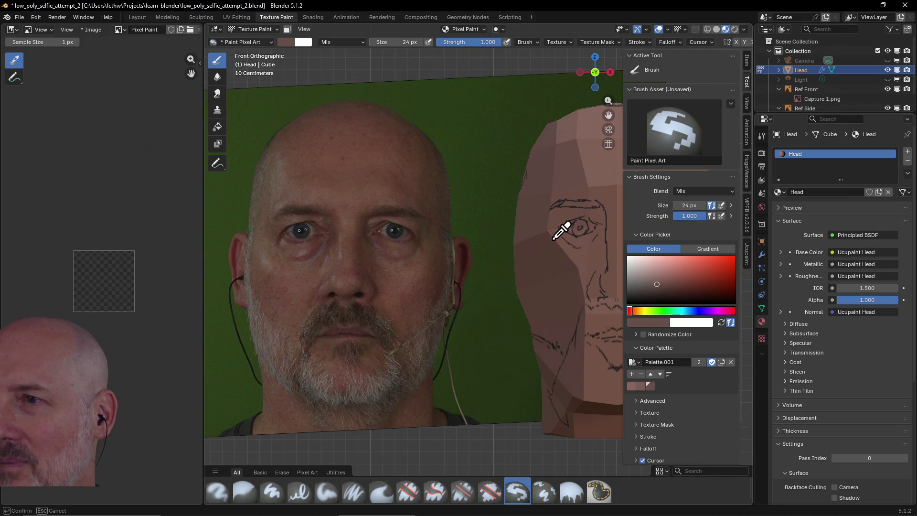
pyautogui.click(544, 270)
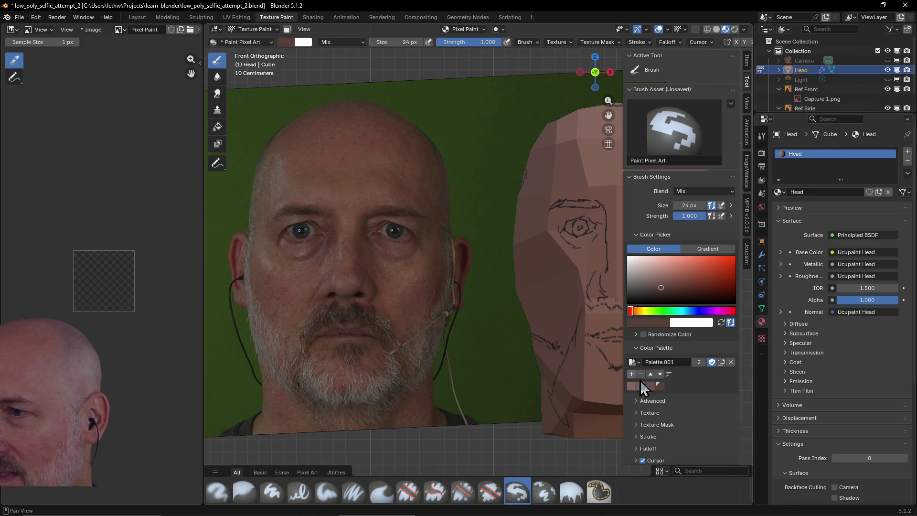
pyautogui.moveTo(657, 386)
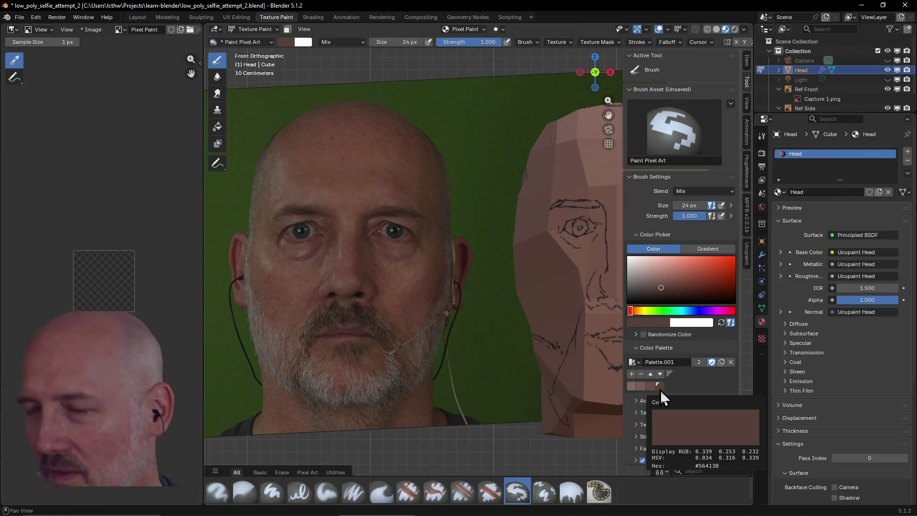
pyautogui.click(650, 322)
pyautogui.click(713, 309)
pyautogui.click(608, 398)
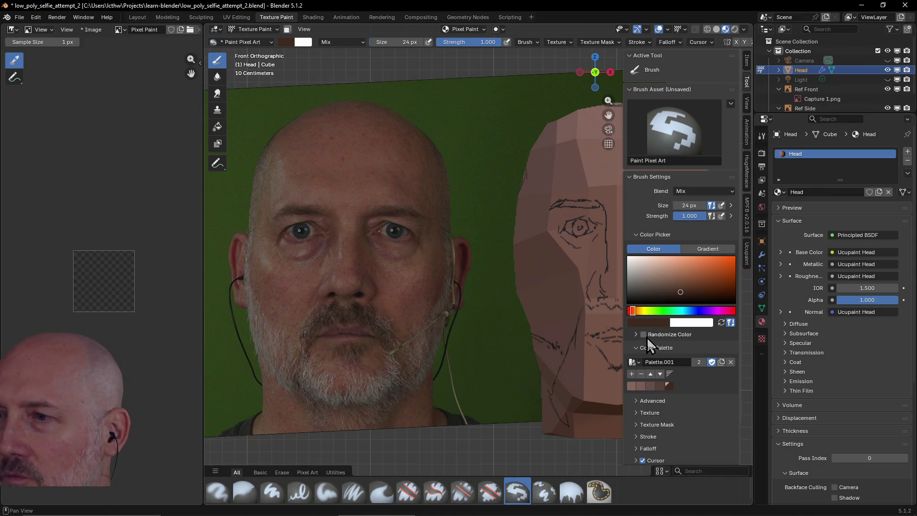
# Sample the dark iris and eye colour from the reference photo and save the eye colour to the palette
pyautogui.click(656, 325)
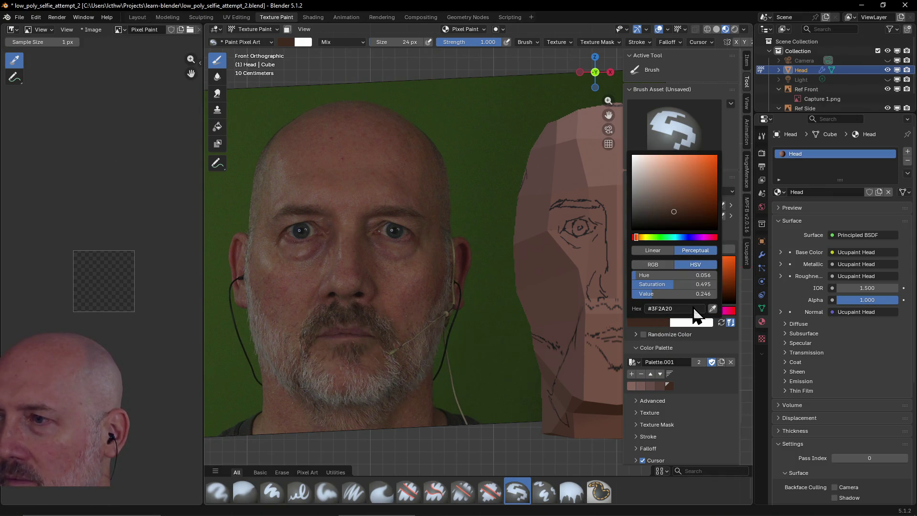
pyautogui.click(712, 309)
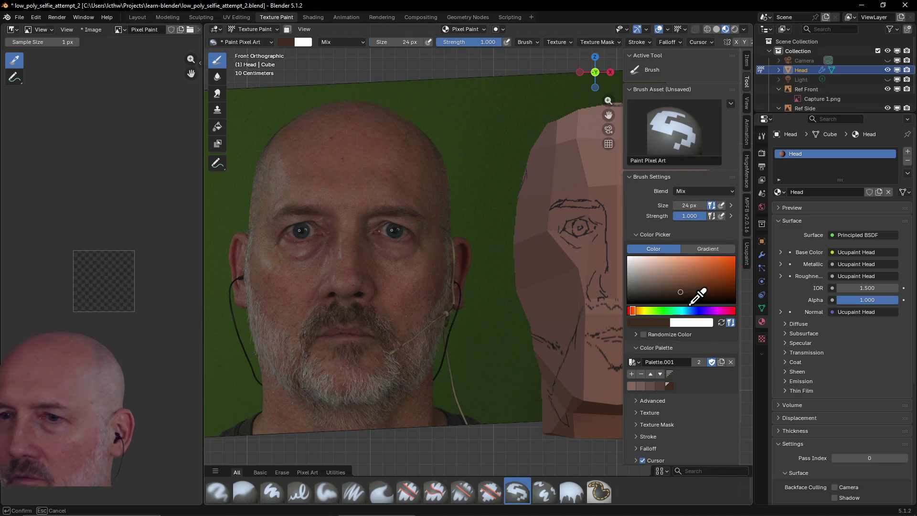
pyautogui.click(300, 228)
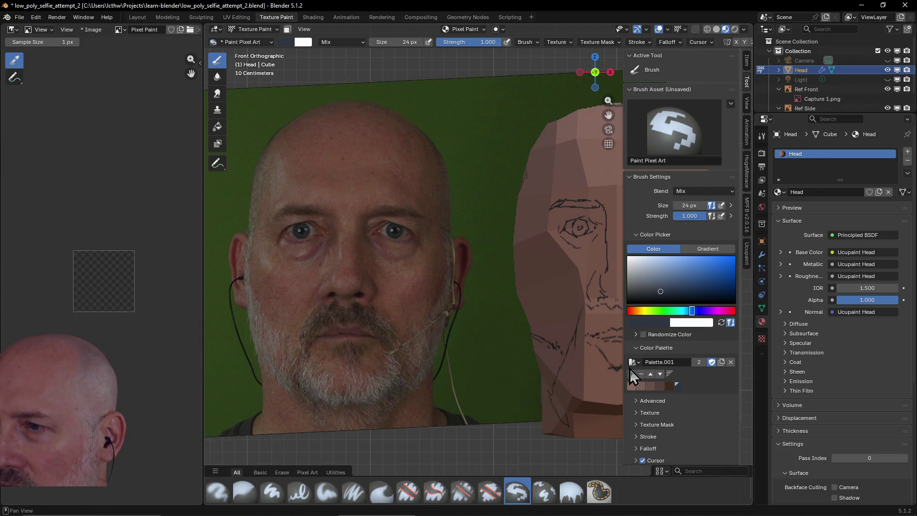
pyautogui.click(659, 324)
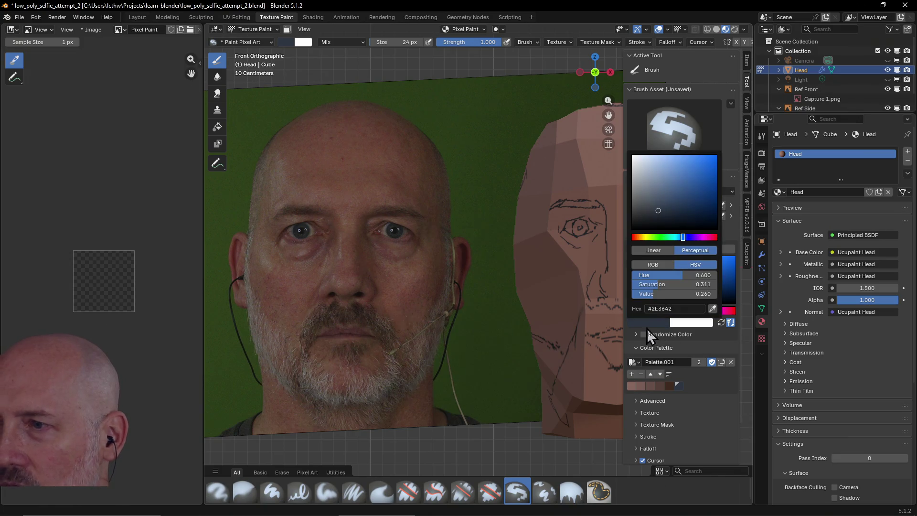
pyautogui.click(713, 310)
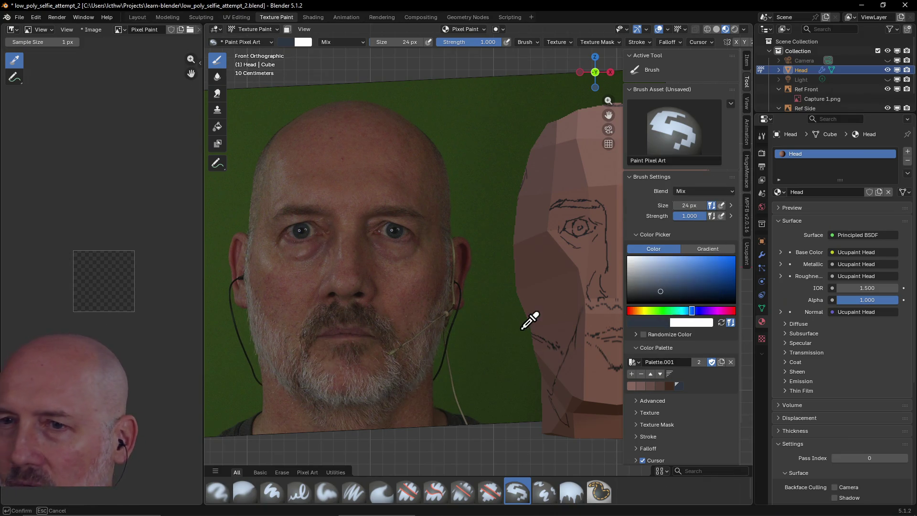
pyautogui.click(310, 222)
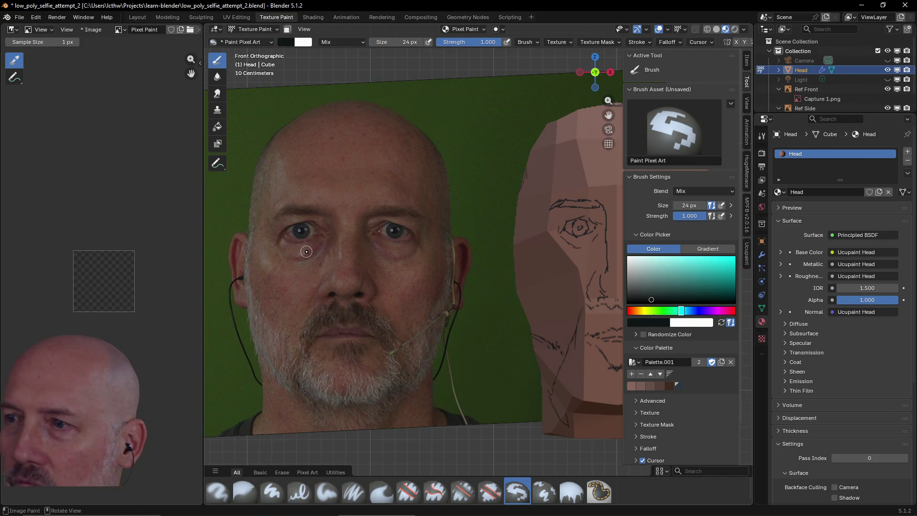
pyautogui.click(631, 374)
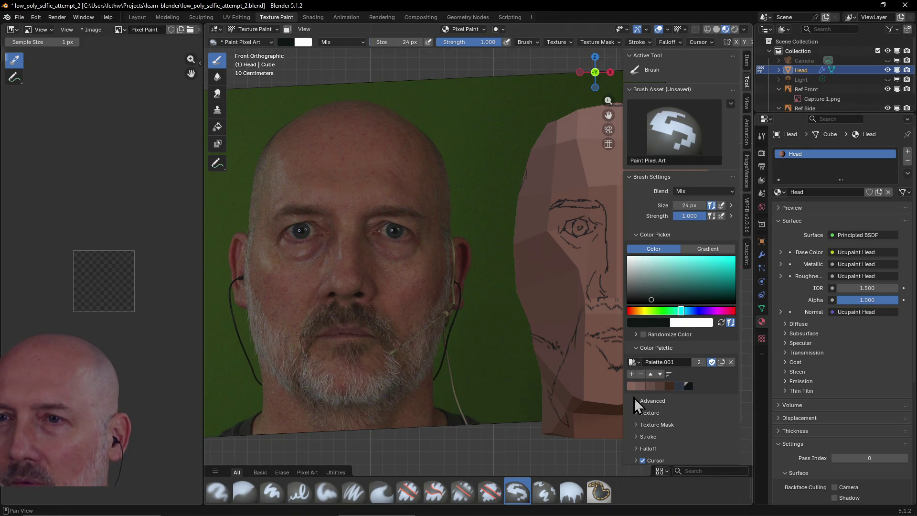
pyautogui.scroll(-2, 634, 405)
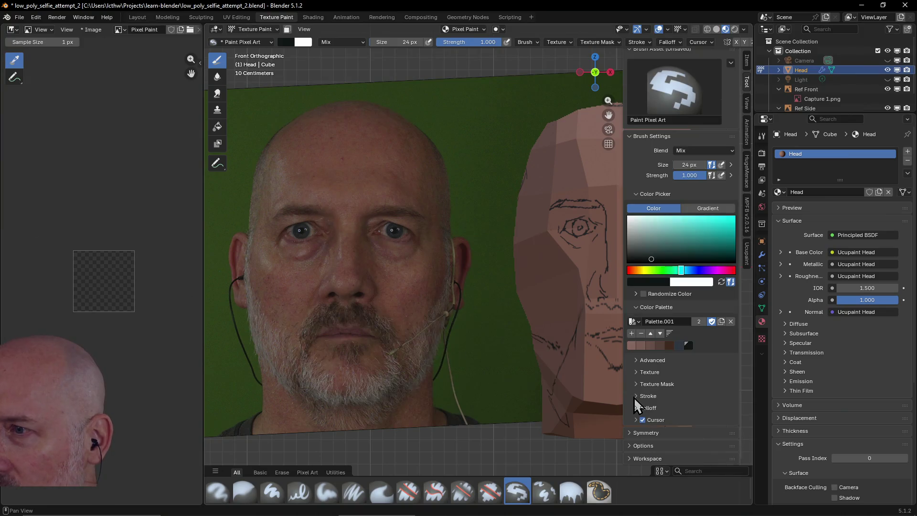
pyautogui.scroll(1, 634, 402)
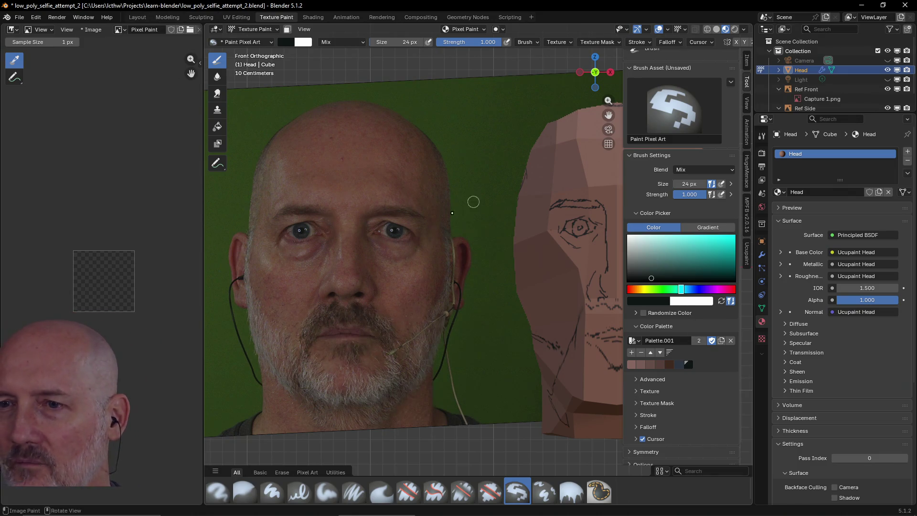
# Sample skin tones near the cheek and nose, add the brown to the palette and reorder the swatch
pyautogui.click(653, 302)
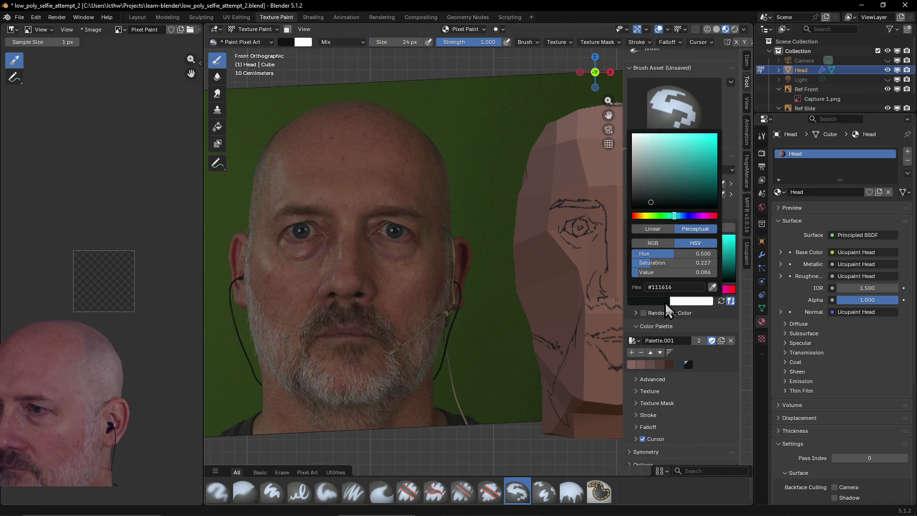
pyautogui.click(712, 287)
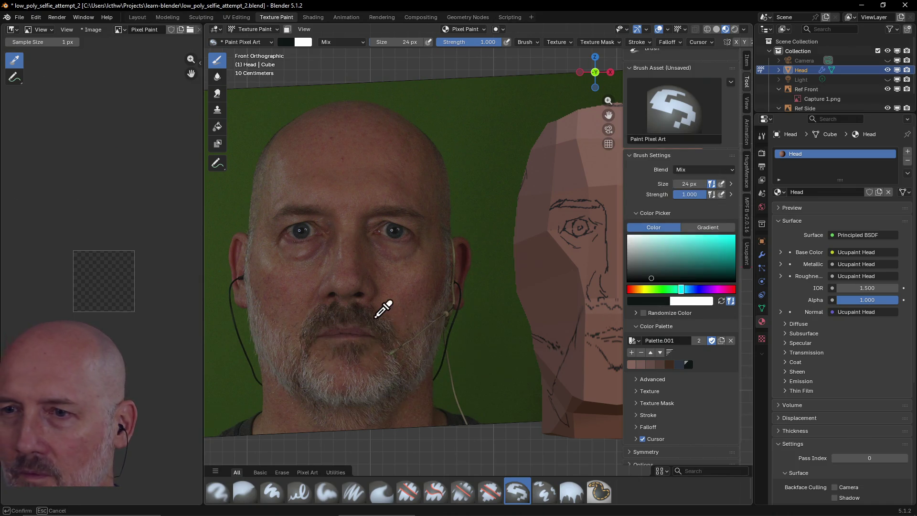
pyautogui.click(333, 304)
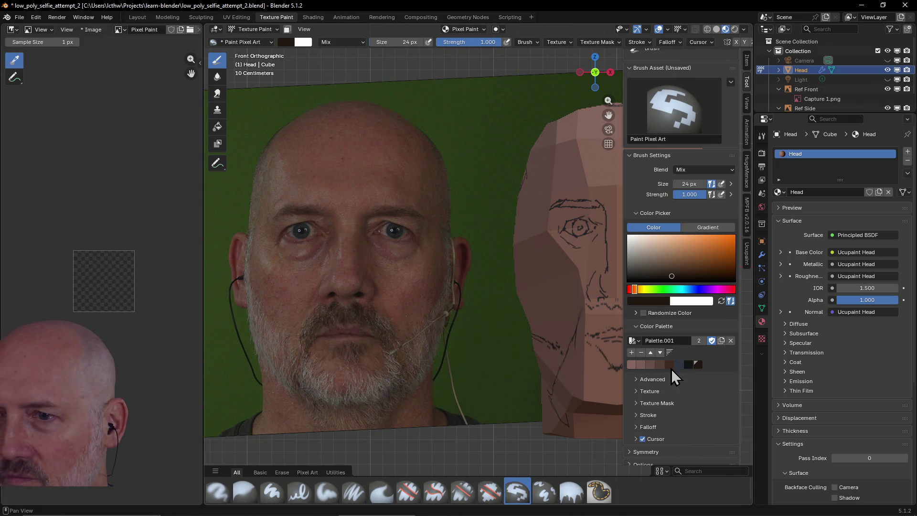
pyautogui.click(658, 300)
pyautogui.click(713, 287)
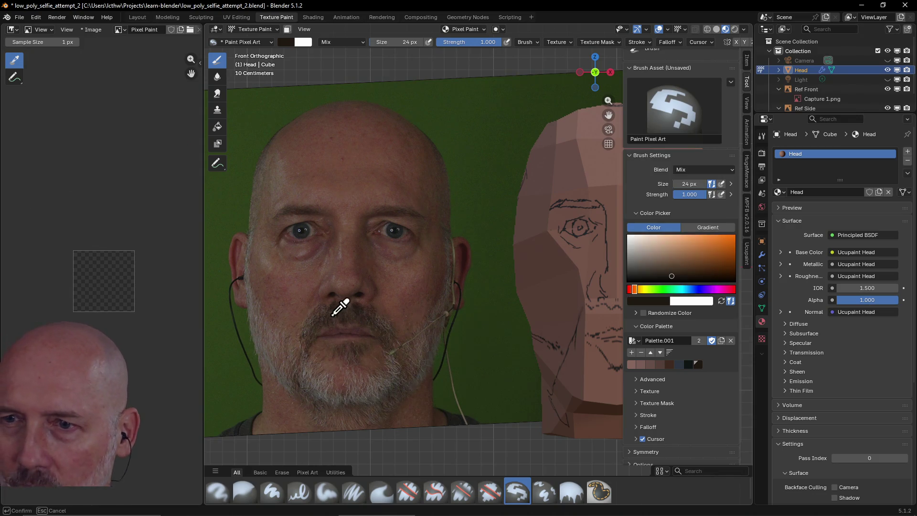
pyautogui.click(315, 330)
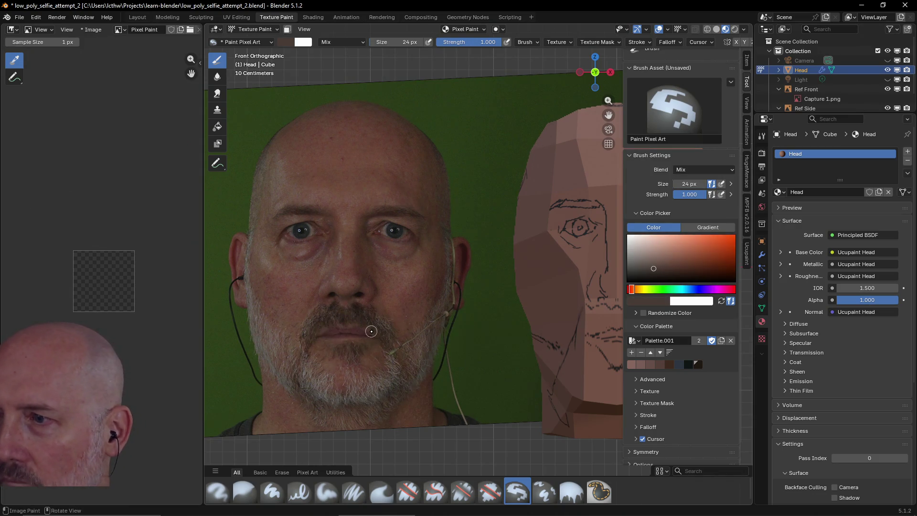
pyautogui.click(663, 299)
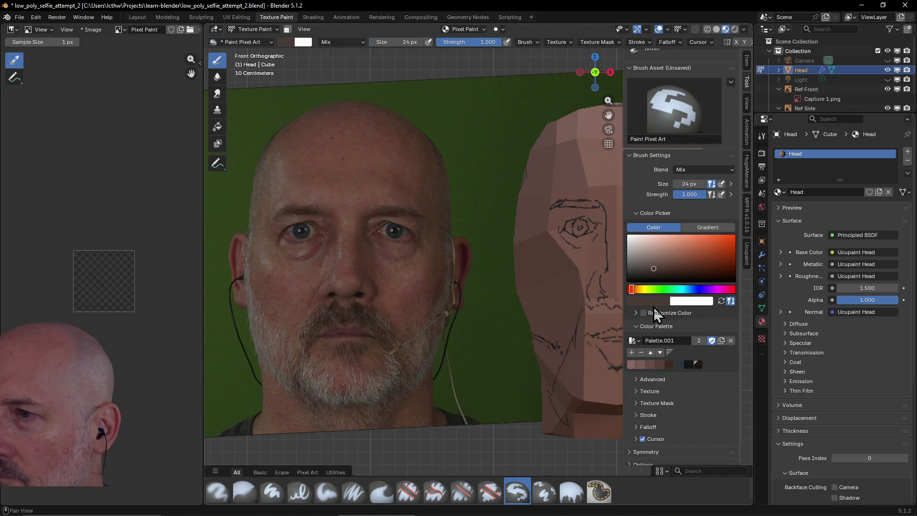
pyautogui.click(633, 352)
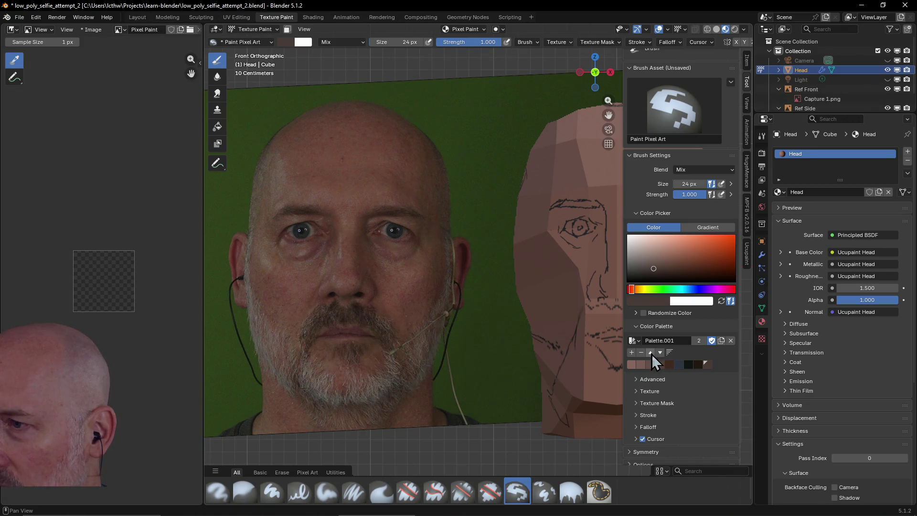
pyautogui.click(651, 353)
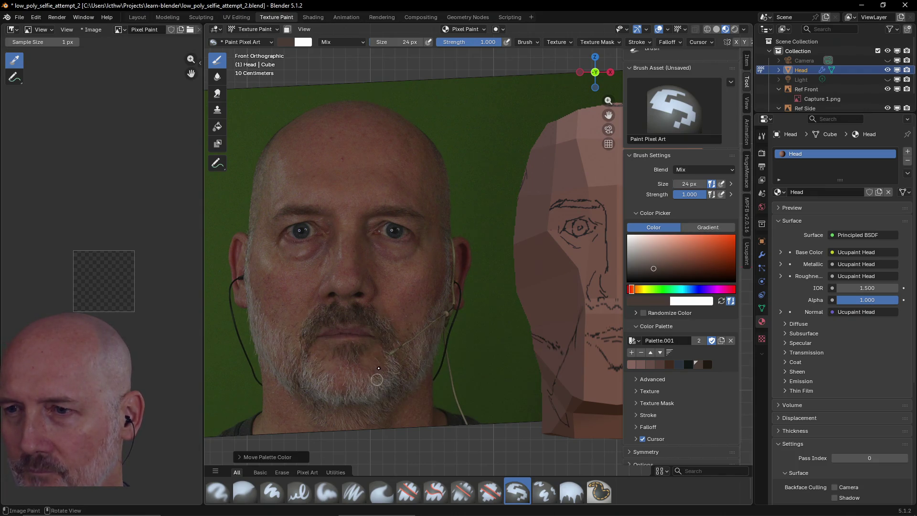
# Sample the chin and beard colours from the photo and add the beard colour to the palette
pyautogui.click(653, 306)
pyautogui.click(717, 297)
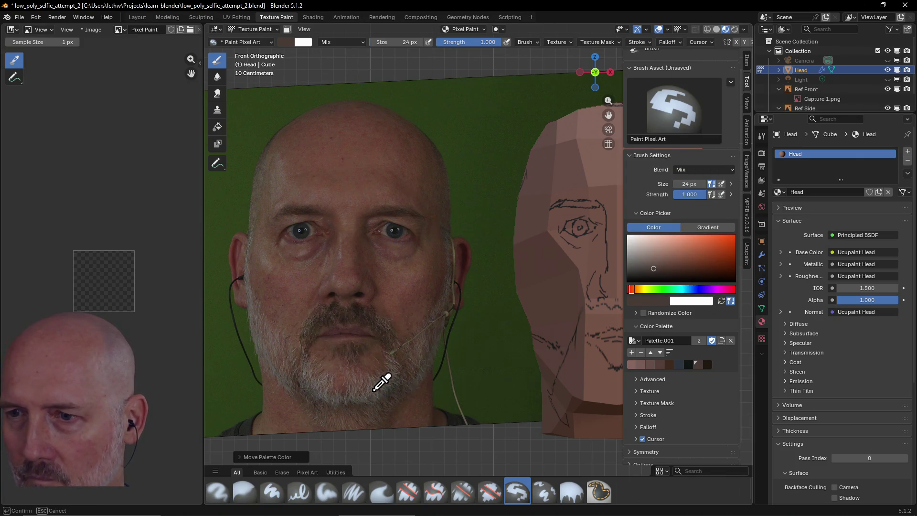
pyautogui.click(374, 392)
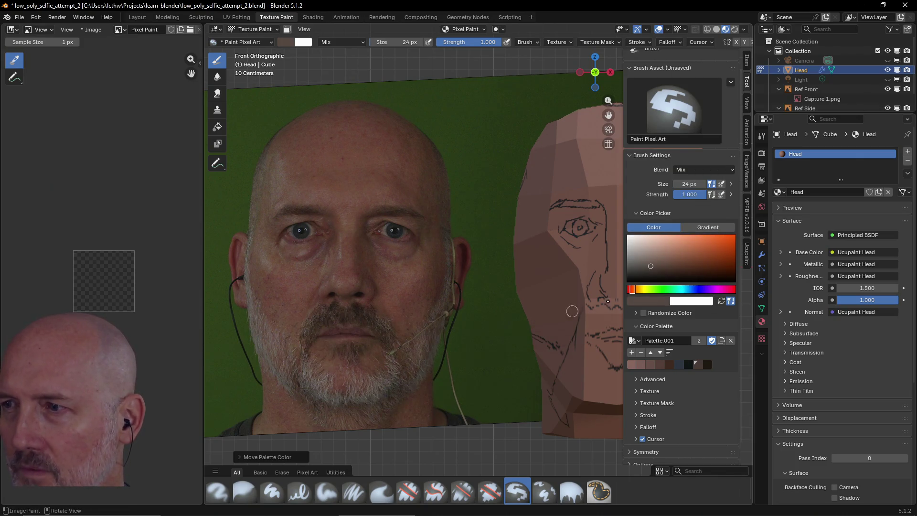
pyautogui.click(681, 302)
pyautogui.click(717, 297)
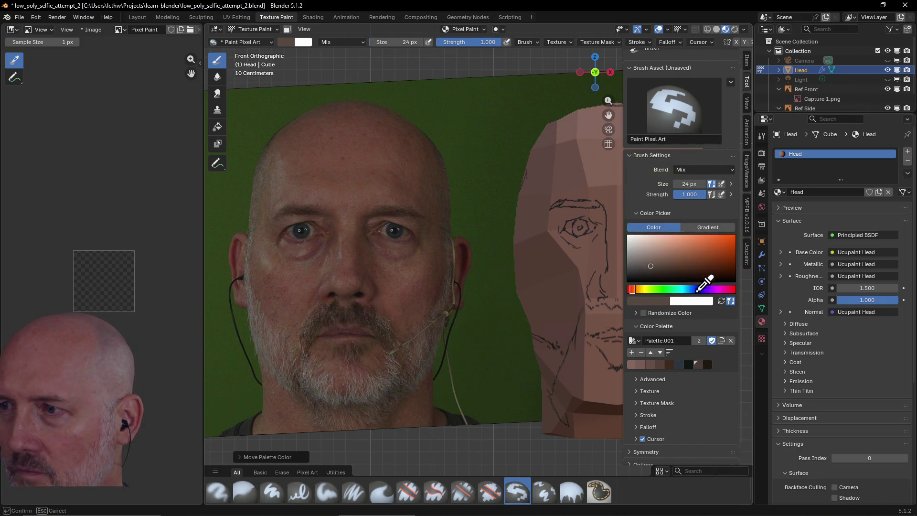
pyautogui.click(326, 395)
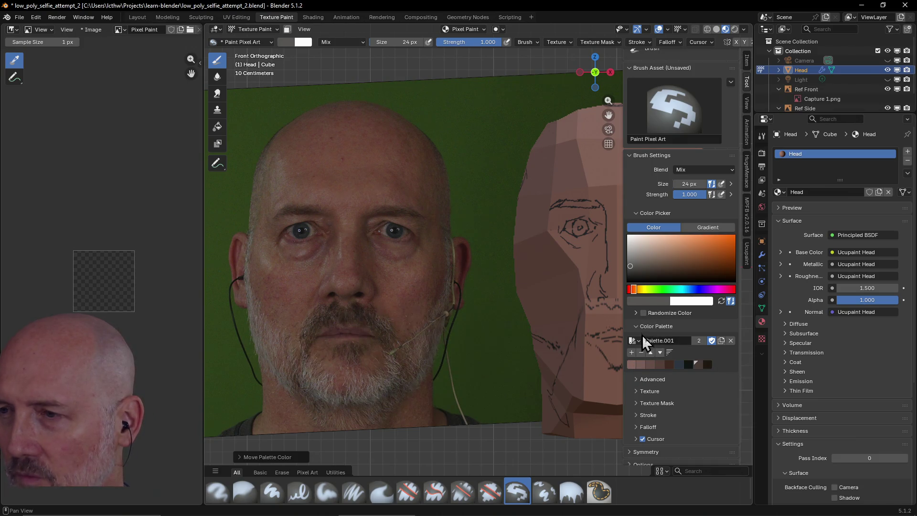
pyautogui.click(632, 353)
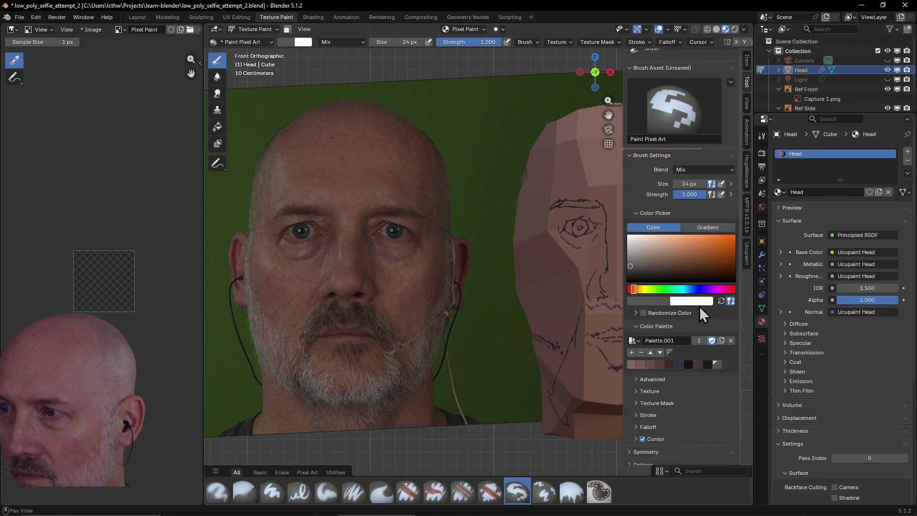
# Sample a light grey from the beard, add it to the palette and move the swatch one place earlier
pyautogui.click(654, 300)
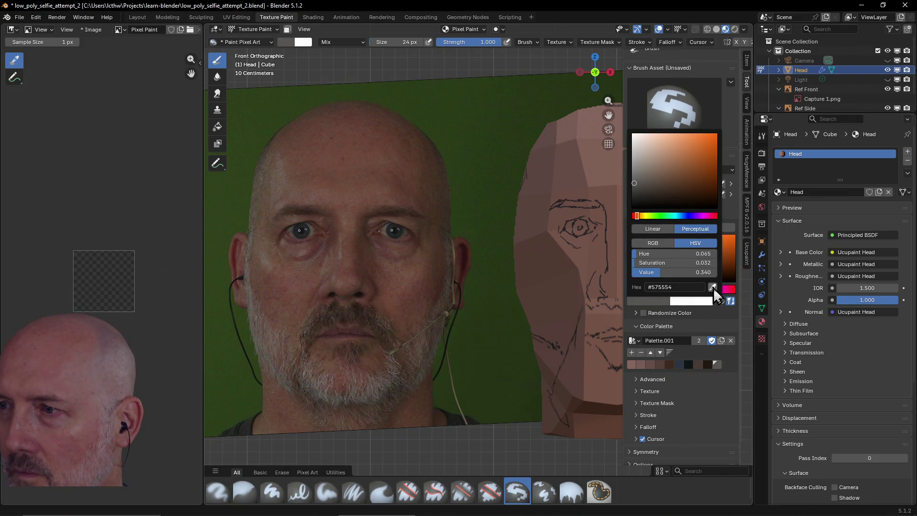
pyautogui.click(713, 287)
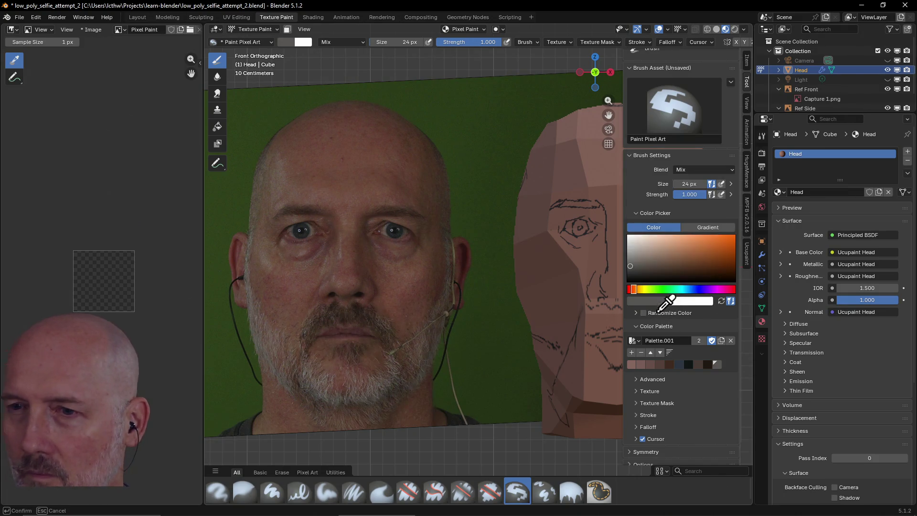
pyautogui.click(313, 365)
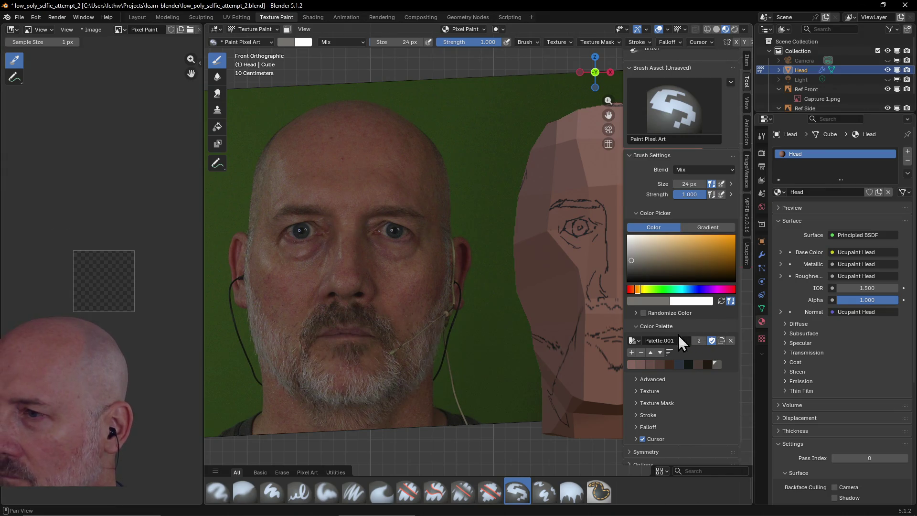
pyautogui.click(631, 352)
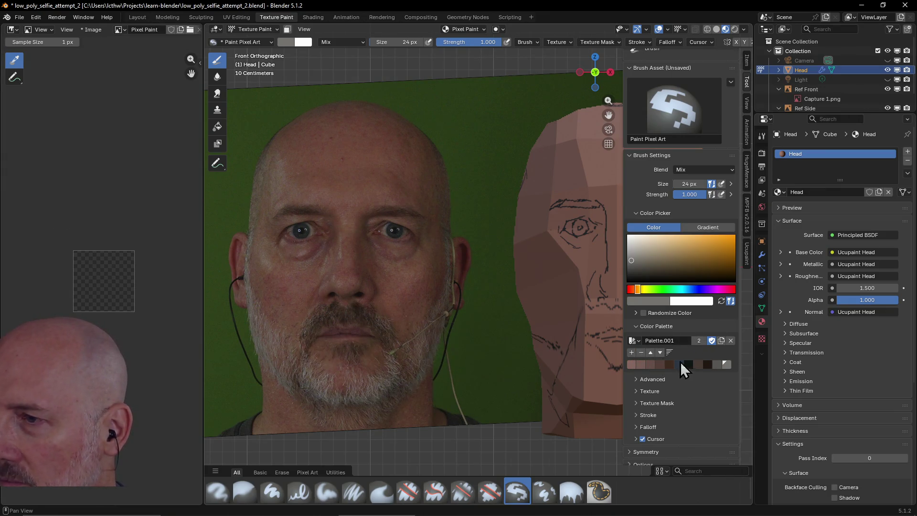
pyautogui.click(650, 352)
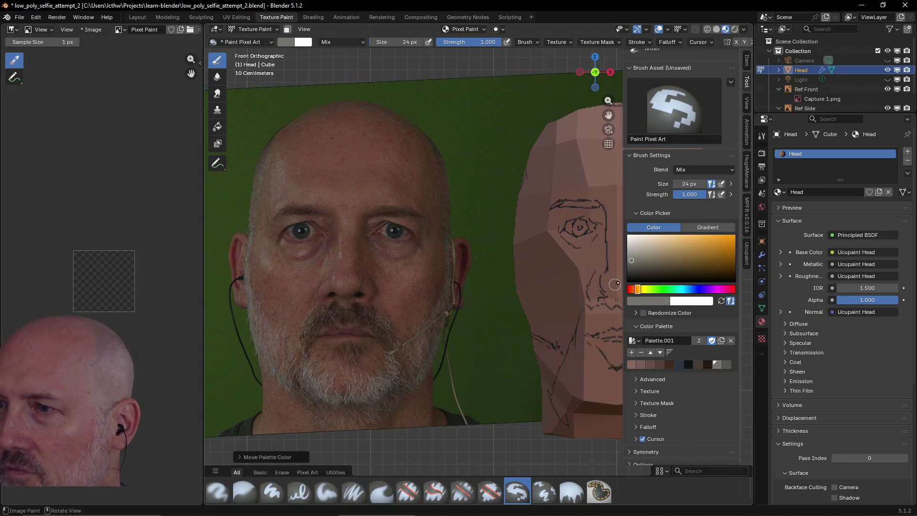
# Eyedrop a skin colour from the lower face of the reference photo
pyautogui.click(638, 300)
pyautogui.click(711, 287)
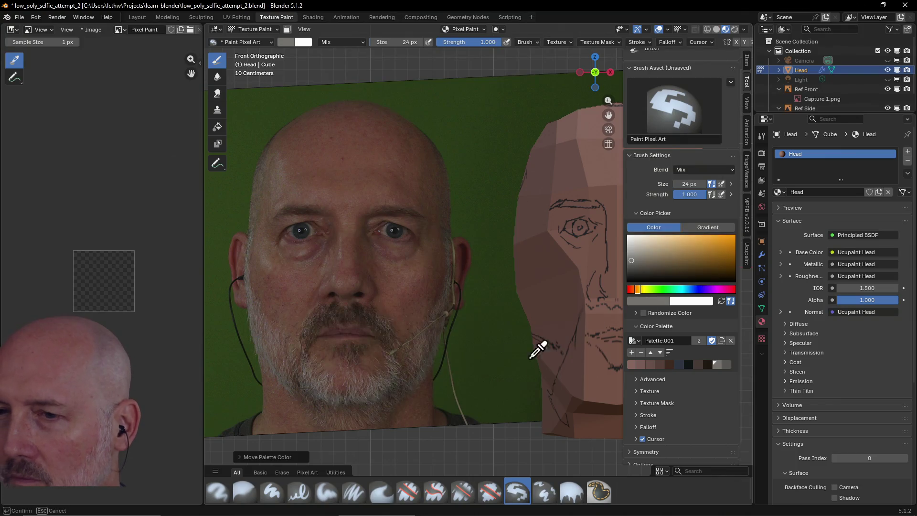
pyautogui.click(382, 396)
pyautogui.moveTo(388, 389); pyautogui.dragTo(390, 391)
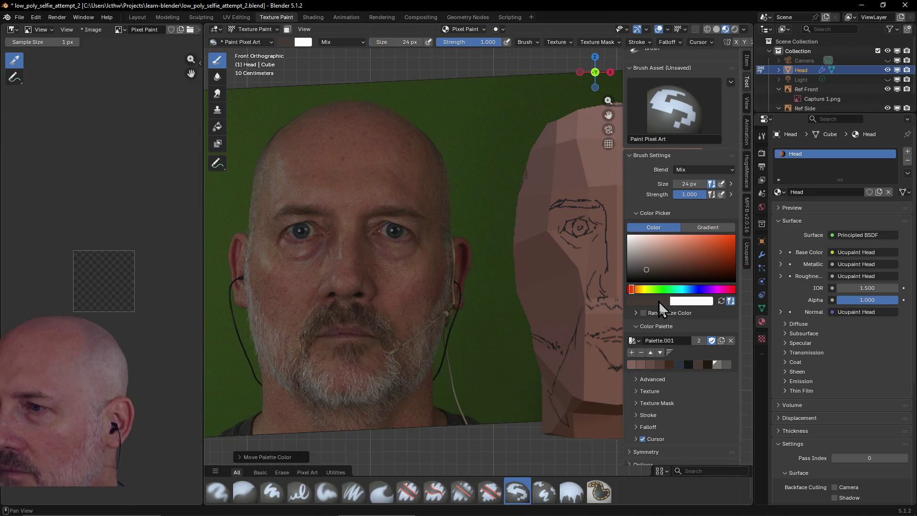
# Sample a darker reddish skin tone, save it as a swatch, then pick a palette swatch and tweak its shade
pyautogui.click(658, 302)
pyautogui.click(713, 288)
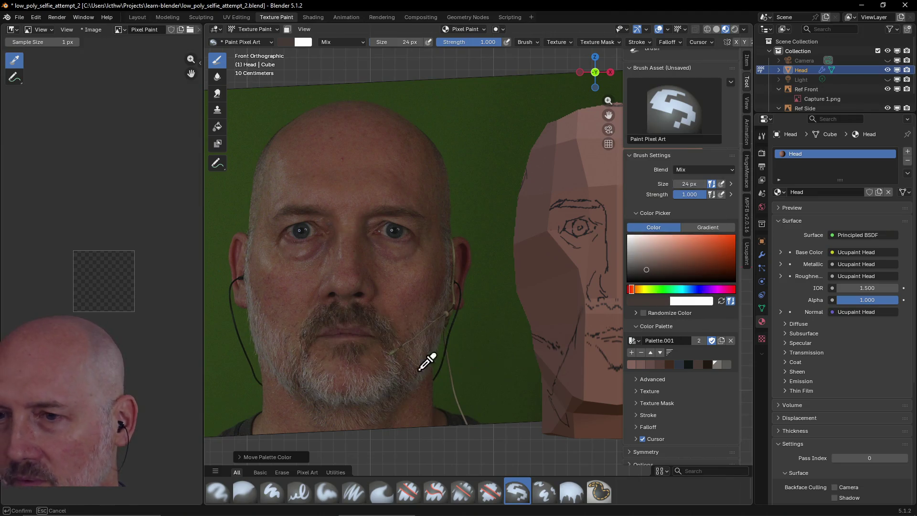
pyautogui.click(379, 391)
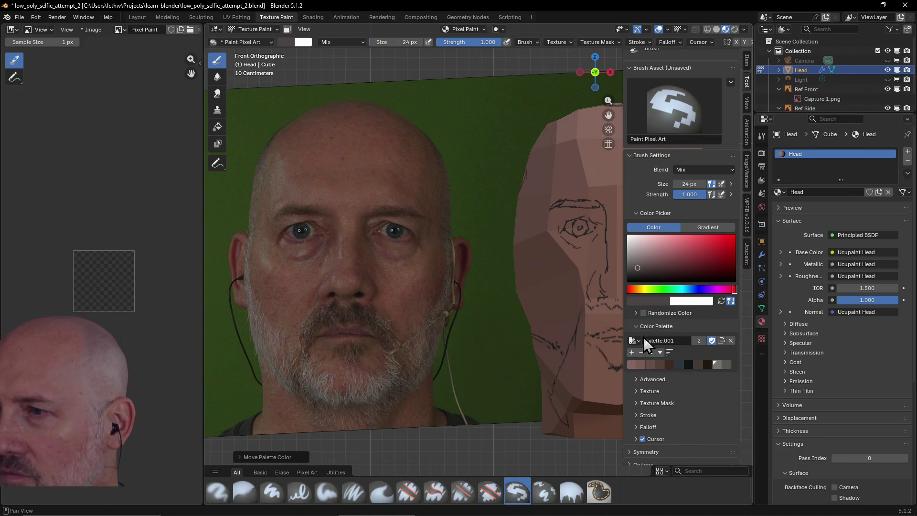
pyautogui.click(633, 352)
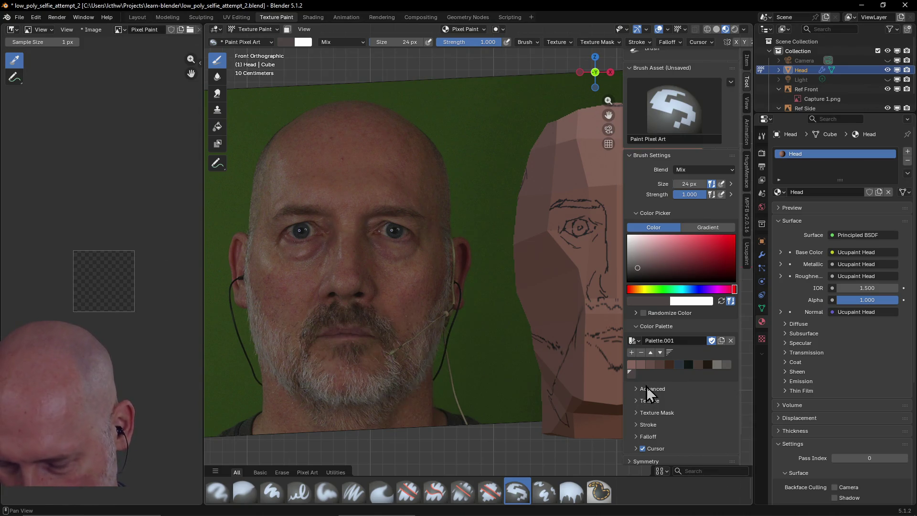
pyautogui.moveTo(668, 364)
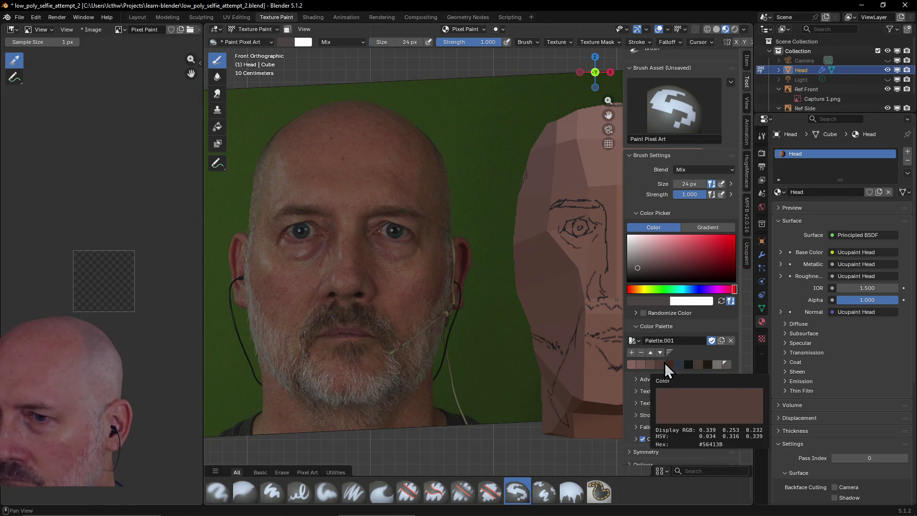
pyautogui.click(726, 365)
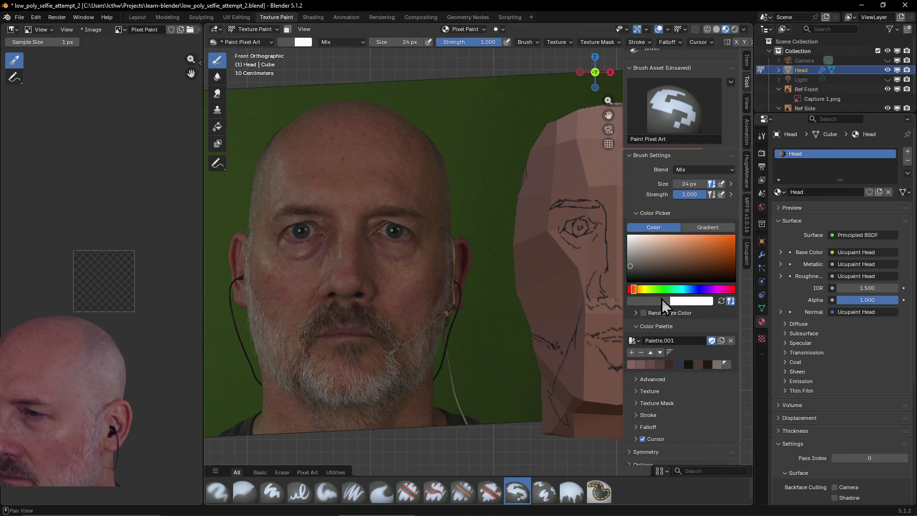
pyautogui.moveTo(630, 266); pyautogui.dragTo(631, 262)
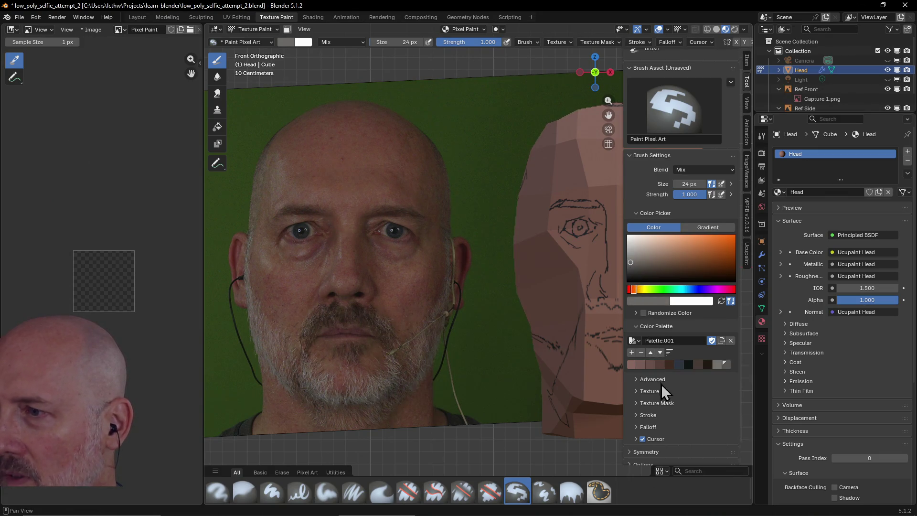
# Save the colour as a swatch moved earlier, then sample skin tones near the left eye and adjust the shade
pyautogui.click(632, 352)
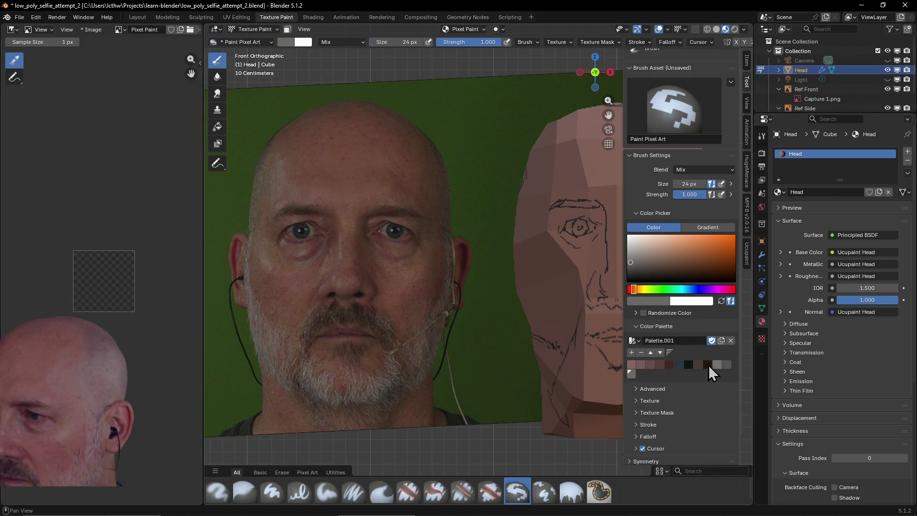
pyautogui.click(651, 352)
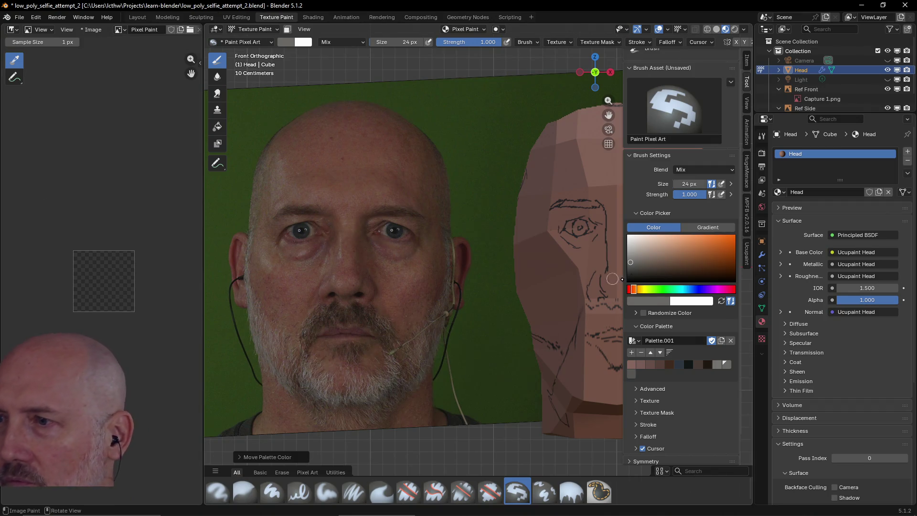
pyautogui.click(646, 304)
pyautogui.click(709, 285)
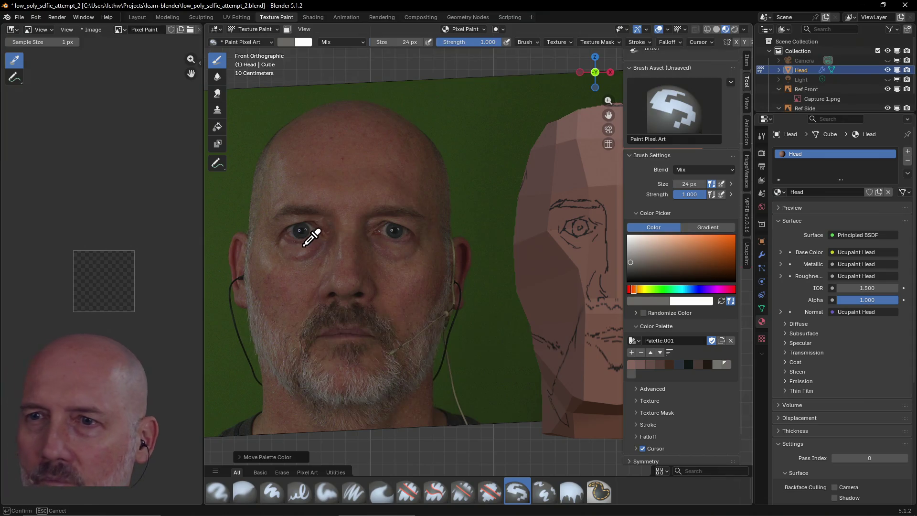
pyautogui.click(290, 232)
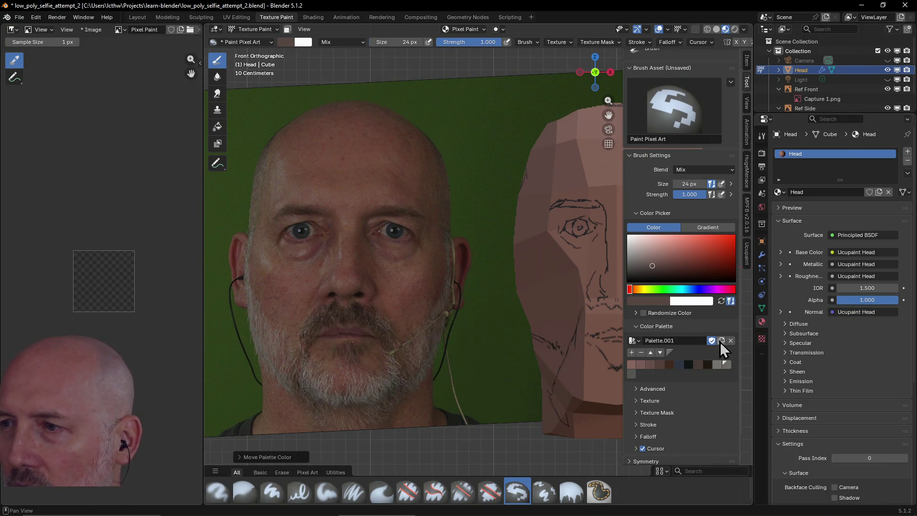
pyautogui.click(658, 298)
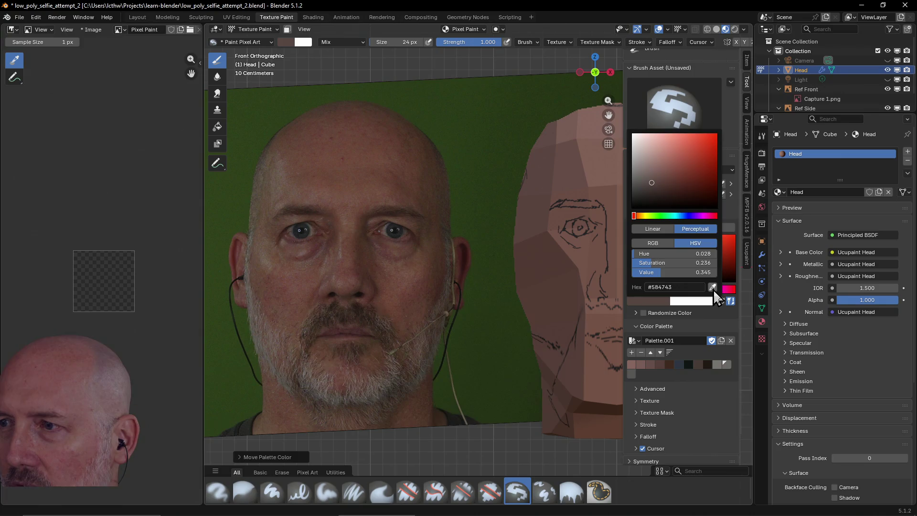
pyautogui.click(713, 290)
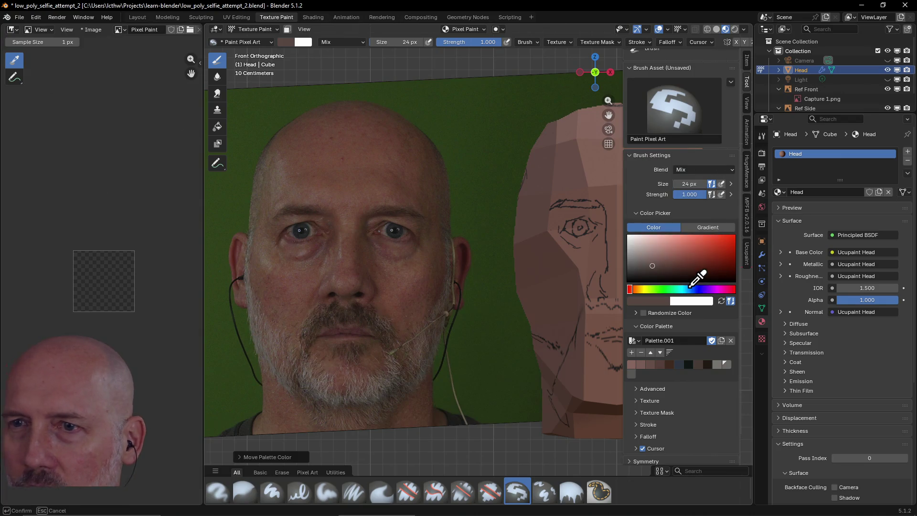
pyautogui.click(320, 238)
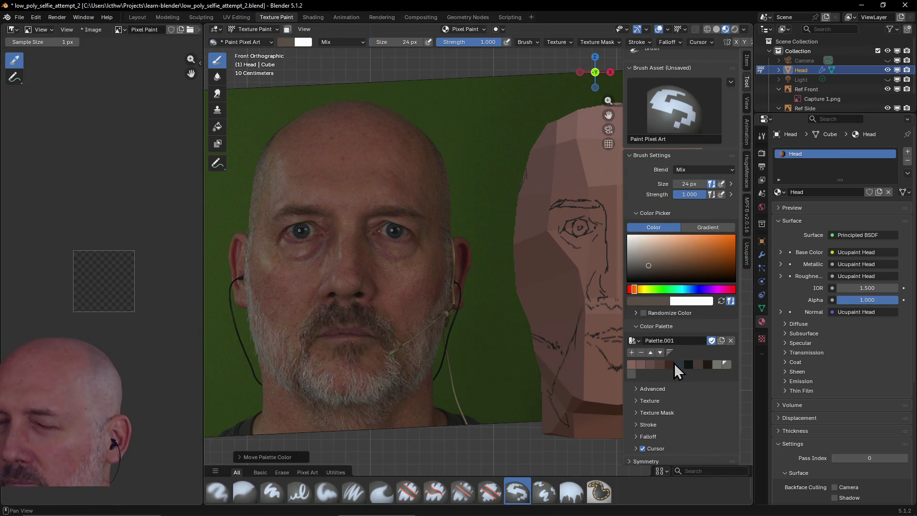
pyautogui.moveTo(648, 266); pyautogui.dragTo(638, 257)
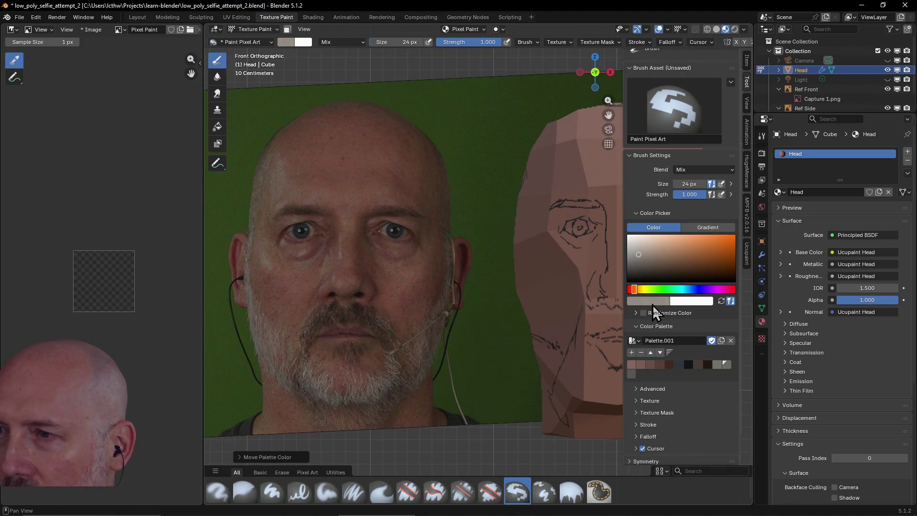
# Save the light colour as a swatch, then move the dark blue and black swatches two places later each
pyautogui.click(633, 353)
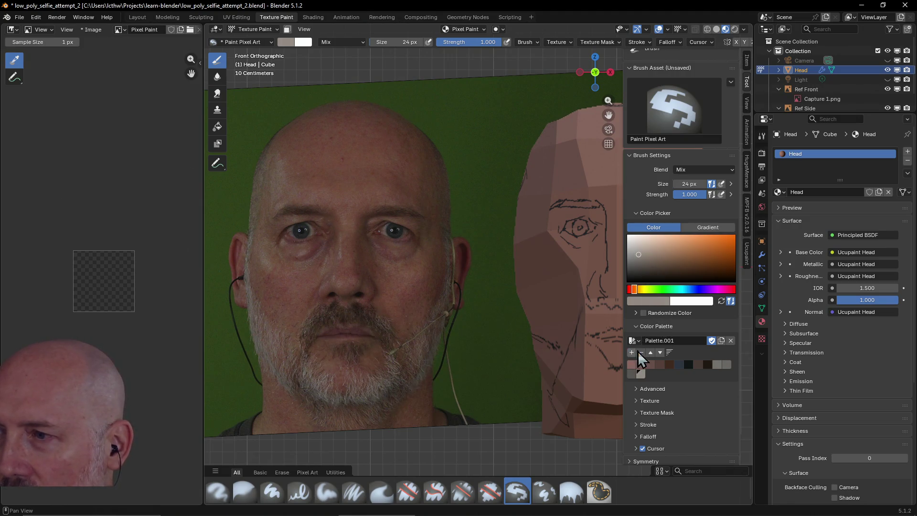
pyautogui.click(678, 365)
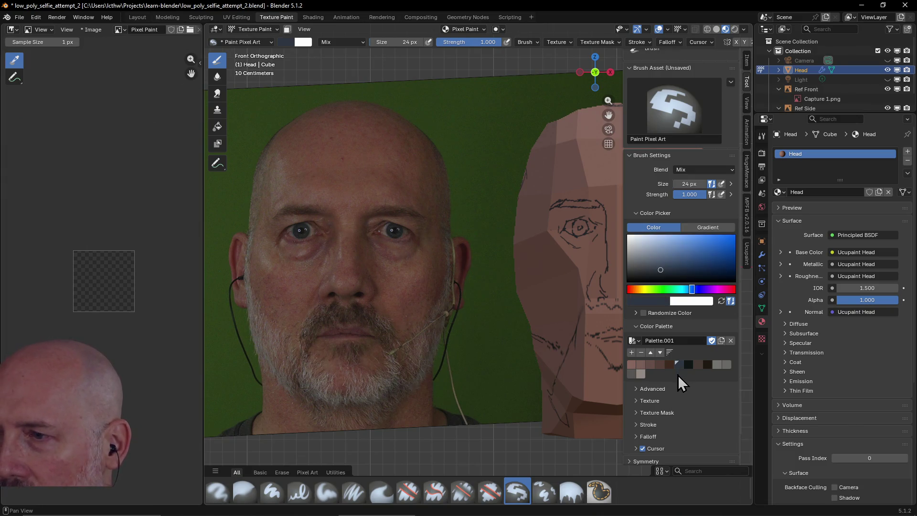
pyautogui.click(659, 353)
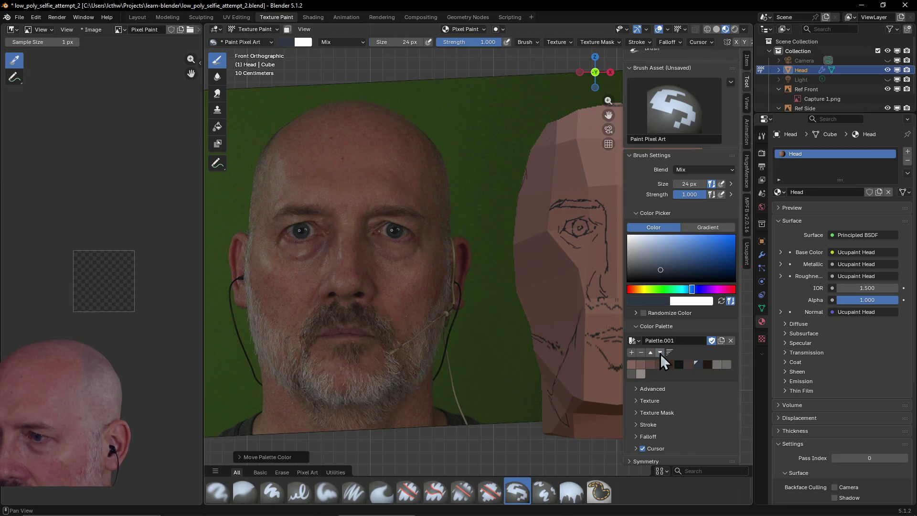
pyautogui.click(660, 353)
pyautogui.click(679, 366)
pyautogui.click(660, 353)
pyautogui.click(660, 352)
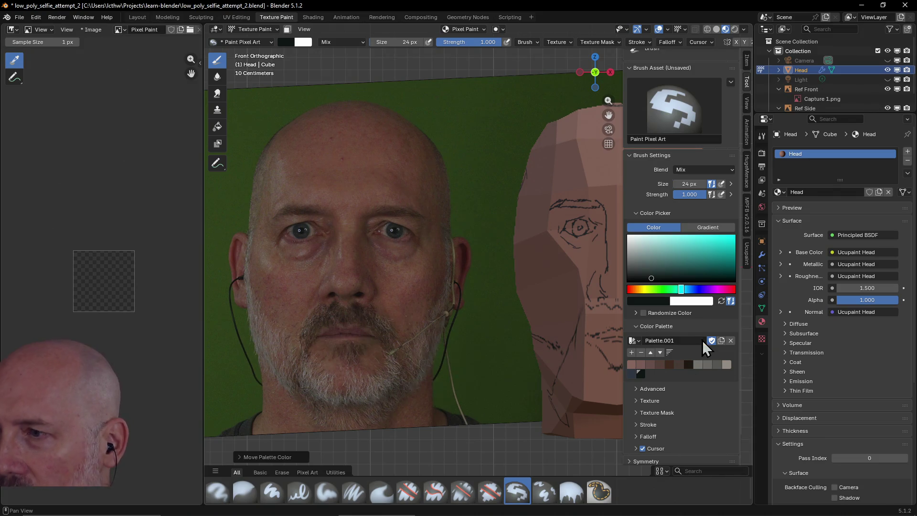
# Sample dark red and dark mouth-area tones, add a swatch, and select the dark palette swatch as brush colour
pyautogui.click(661, 301)
pyautogui.click(713, 287)
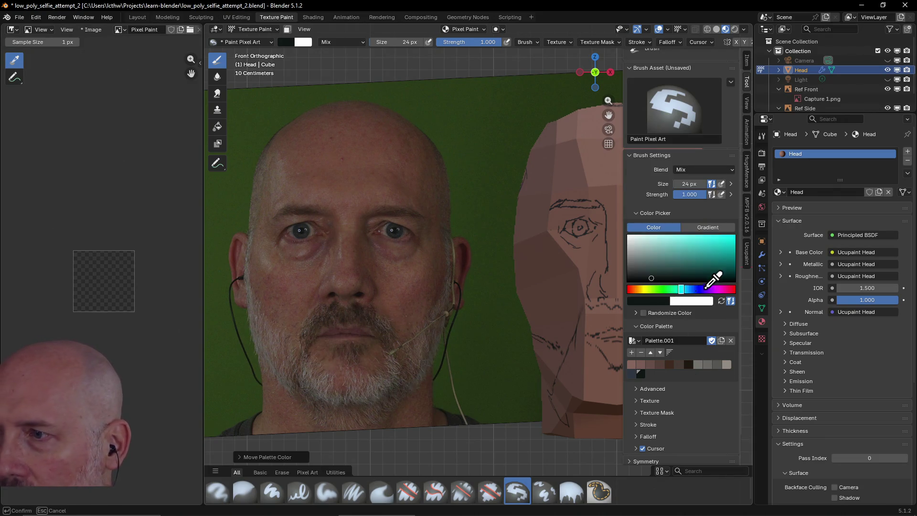
pyautogui.click(363, 320)
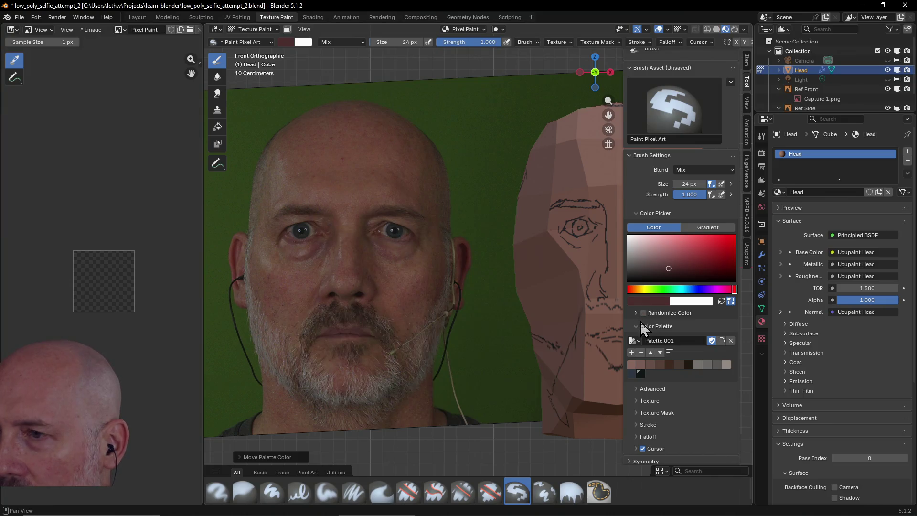
pyautogui.click(632, 354)
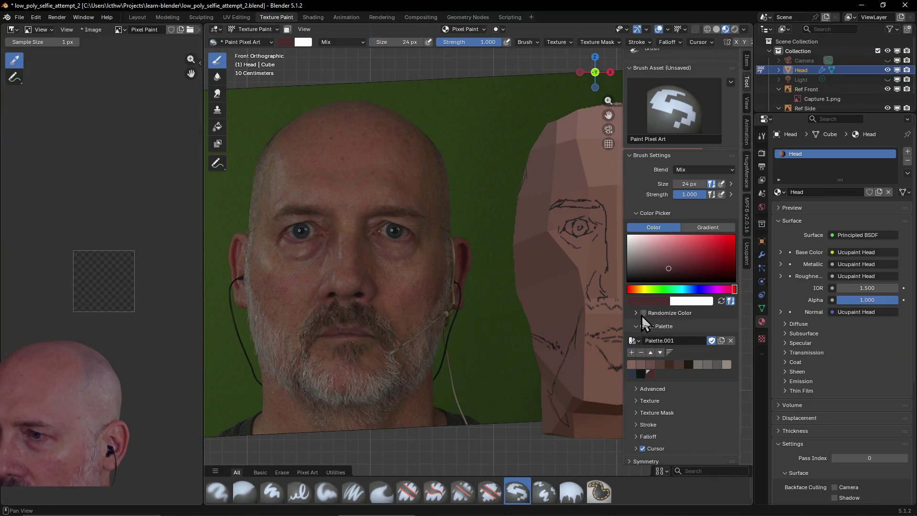
pyautogui.click(654, 301)
pyautogui.click(717, 293)
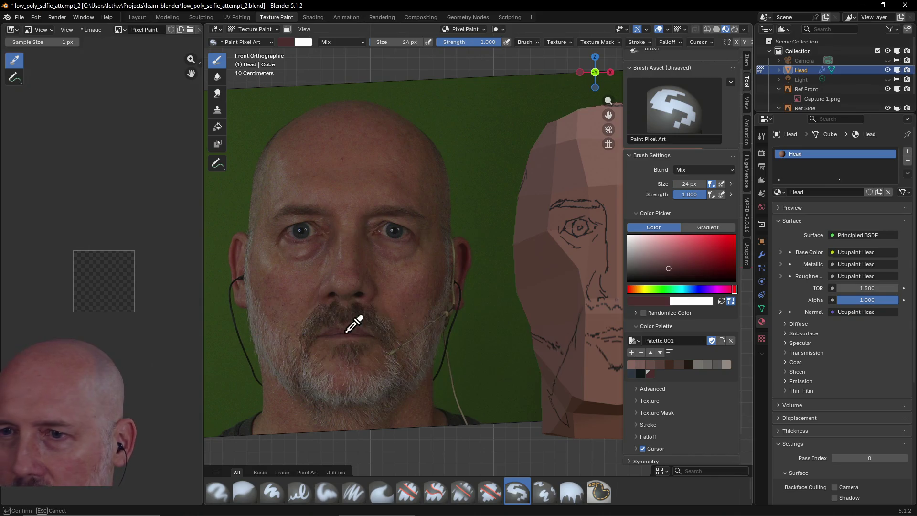
pyautogui.click(347, 334)
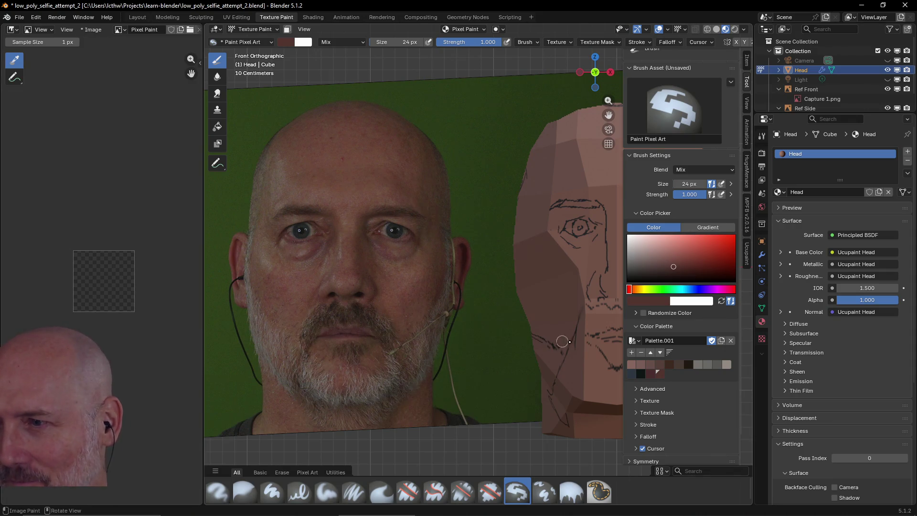
pyautogui.click(646, 375)
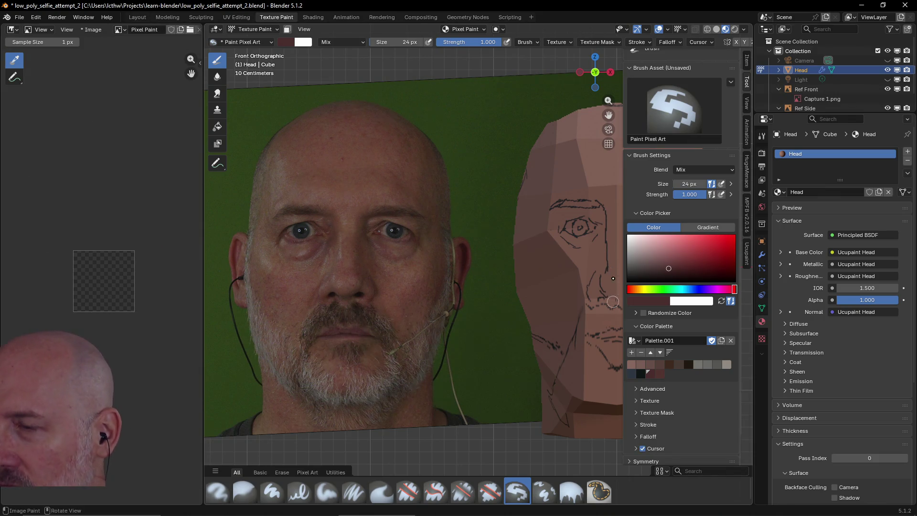
# Sample a skin tone from the face, save it as a swatch, then remove the last palette swatch
pyautogui.click(648, 300)
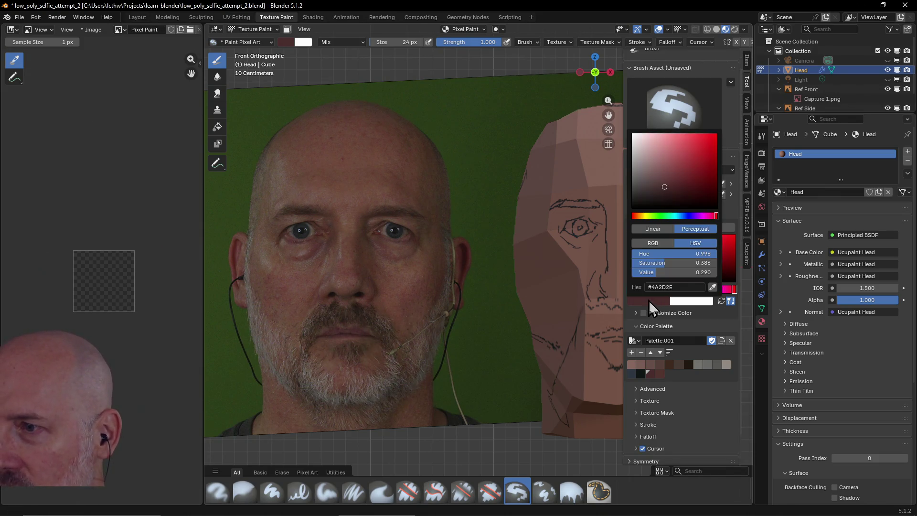
pyautogui.click(713, 287)
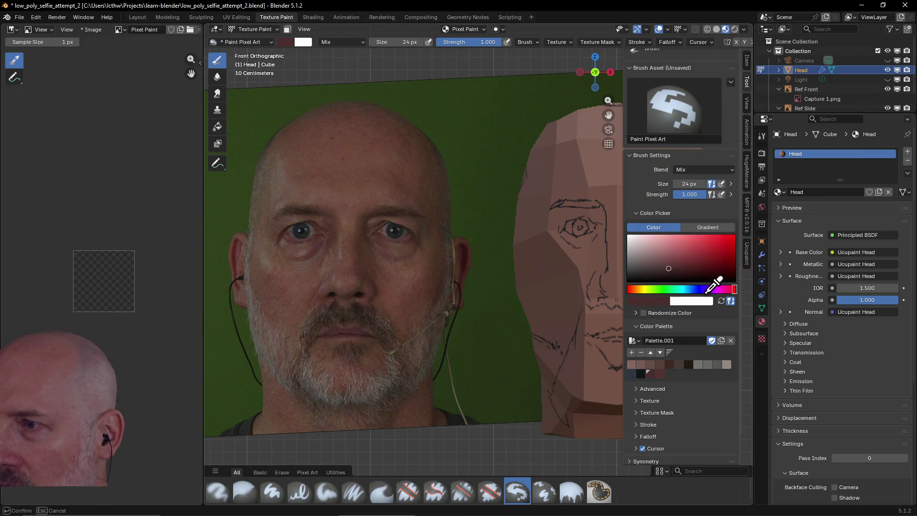
pyautogui.click(237, 252)
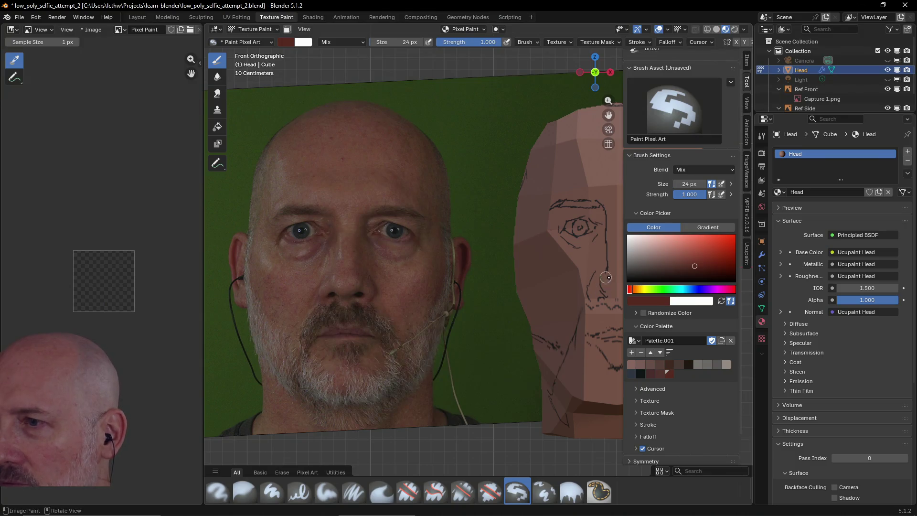
pyautogui.click(654, 301)
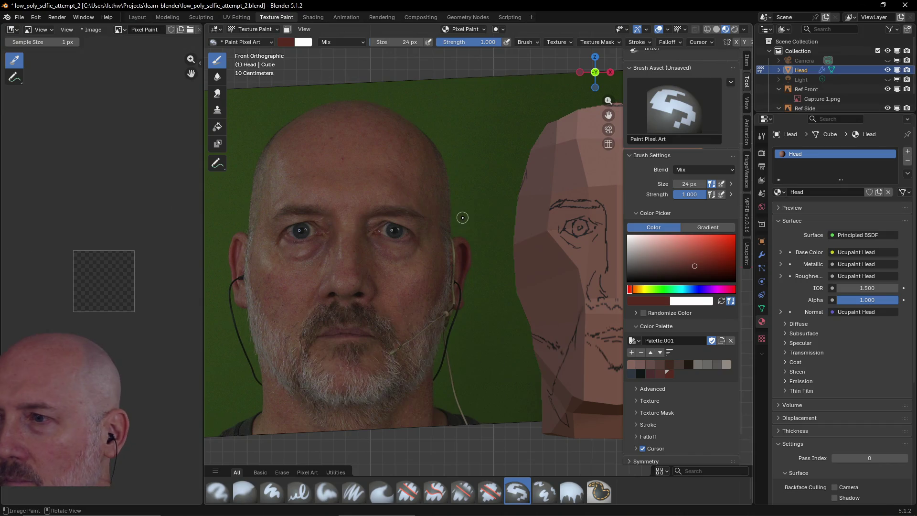
pyautogui.click(631, 351)
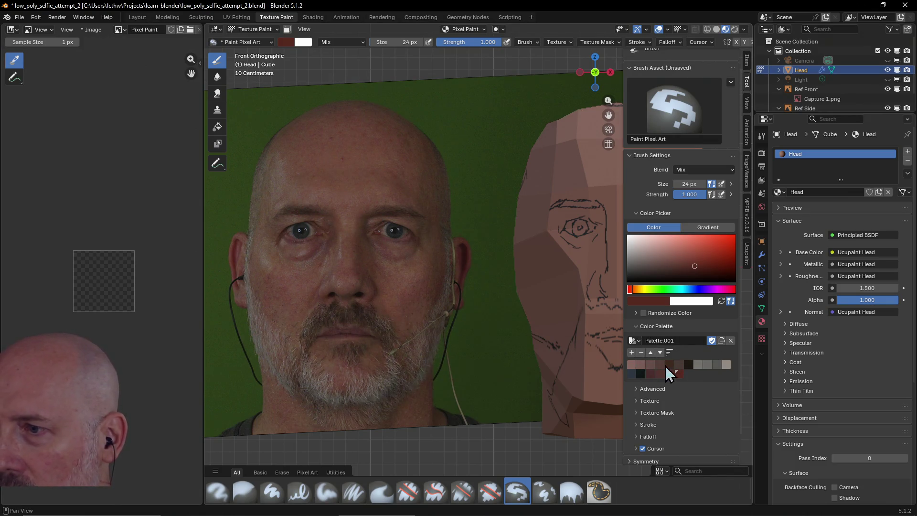
pyautogui.click(641, 352)
# Eyedrop forehead skin colours from the reference photo for the brush
pyautogui.click(640, 300)
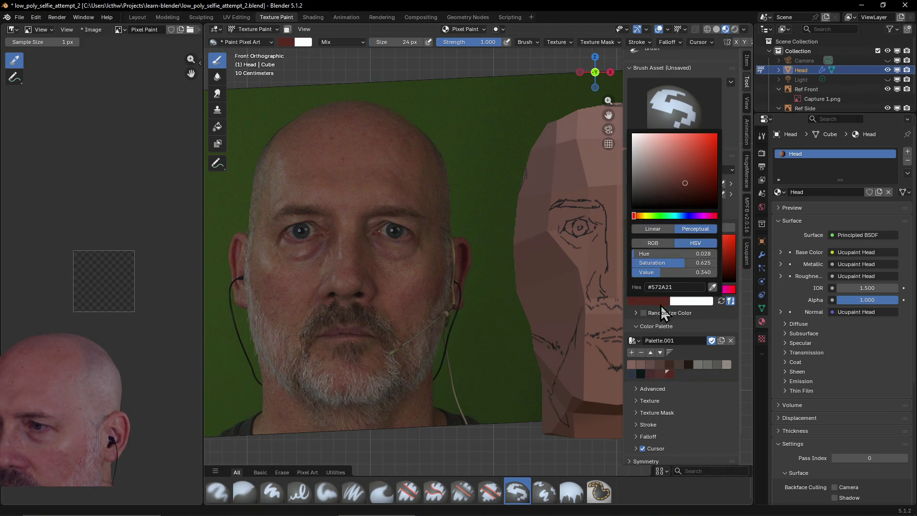
pyautogui.click(712, 286)
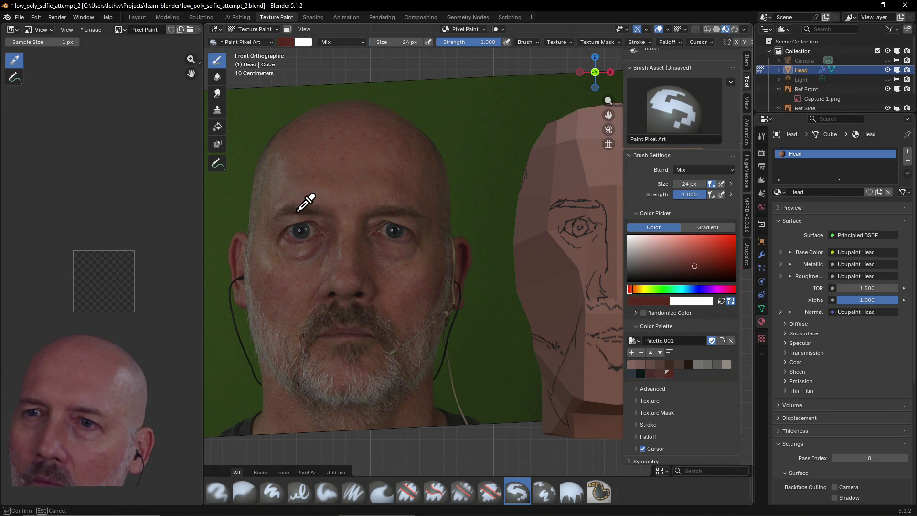
pyautogui.click(312, 202)
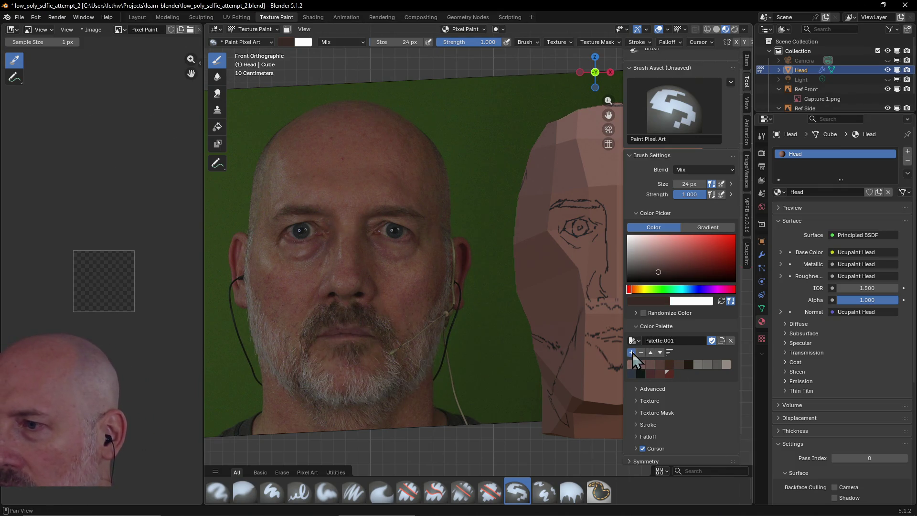
pyautogui.click(657, 300)
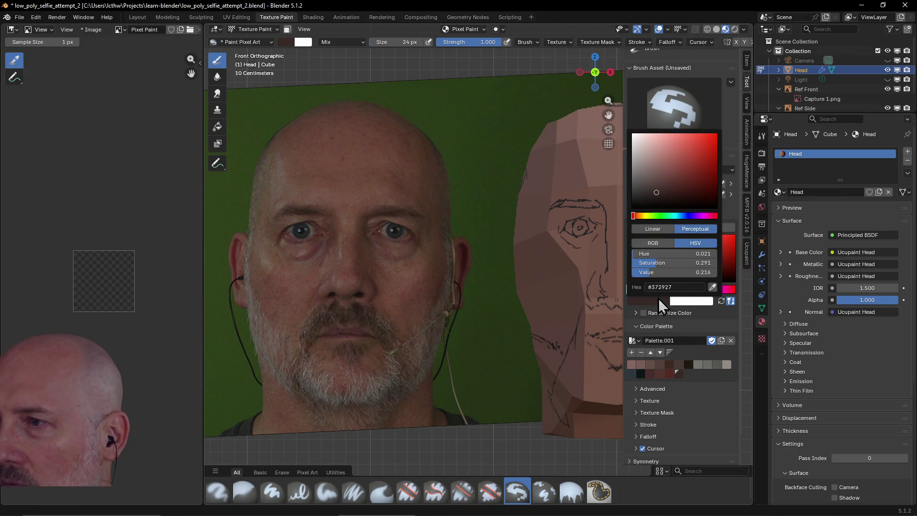
pyautogui.click(712, 287)
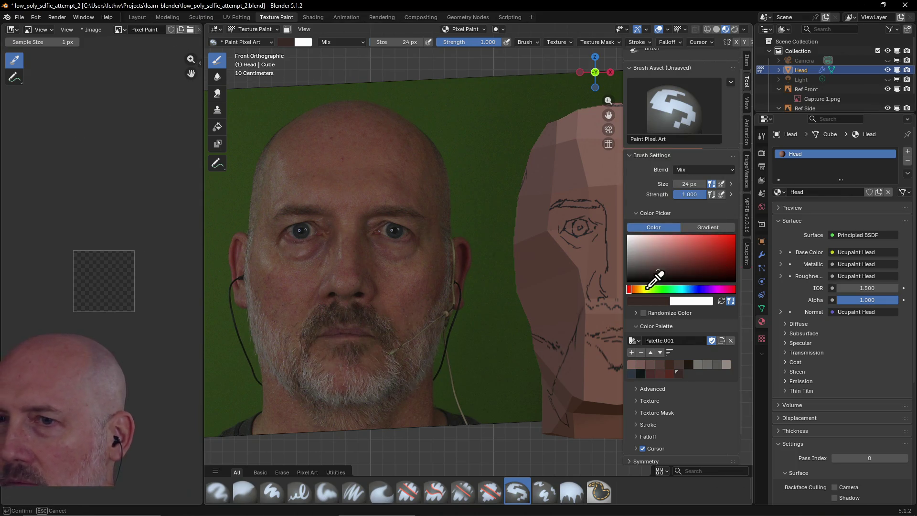
pyautogui.click(297, 201)
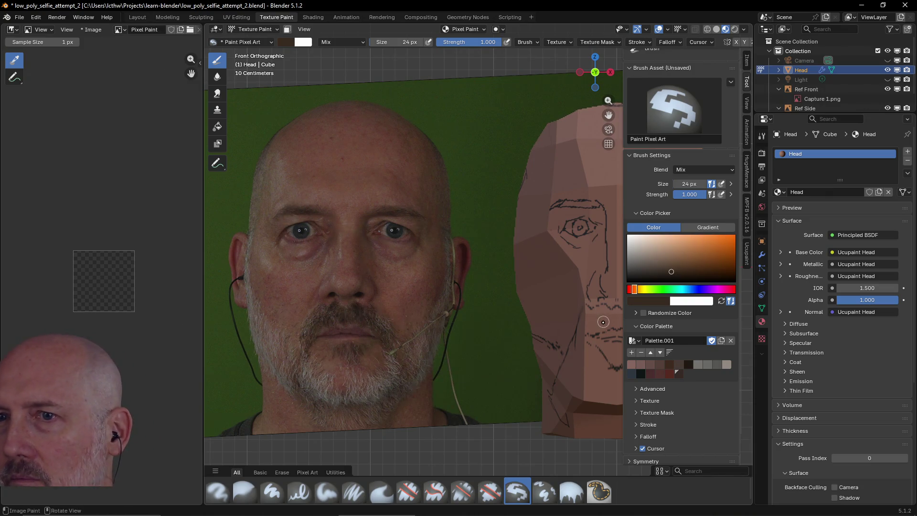
# Drag-sample across the forehead to settle on a skin tone, then show the Ucupaint layer settings
pyautogui.click(657, 300)
pyautogui.moveTo(714, 285); pyautogui.dragTo(301, 198)
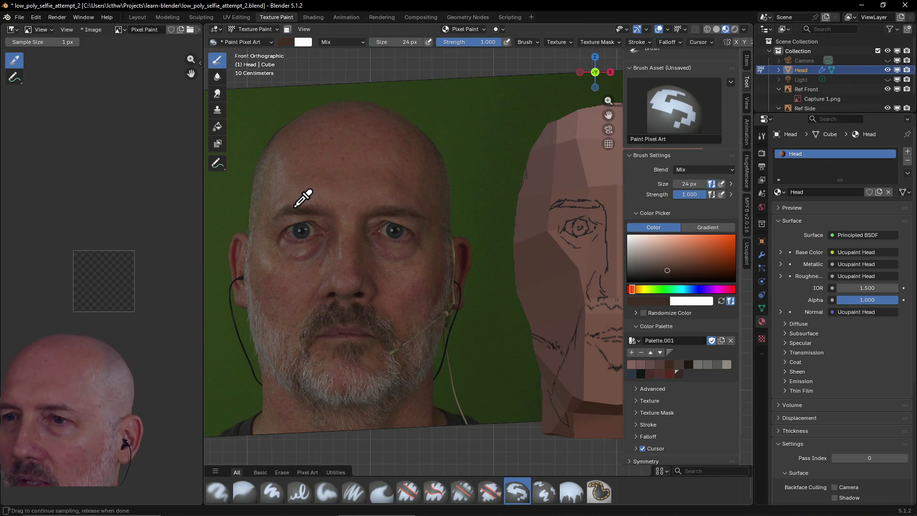
pyautogui.moveTo(301, 199); pyautogui.dragTo(330, 162)
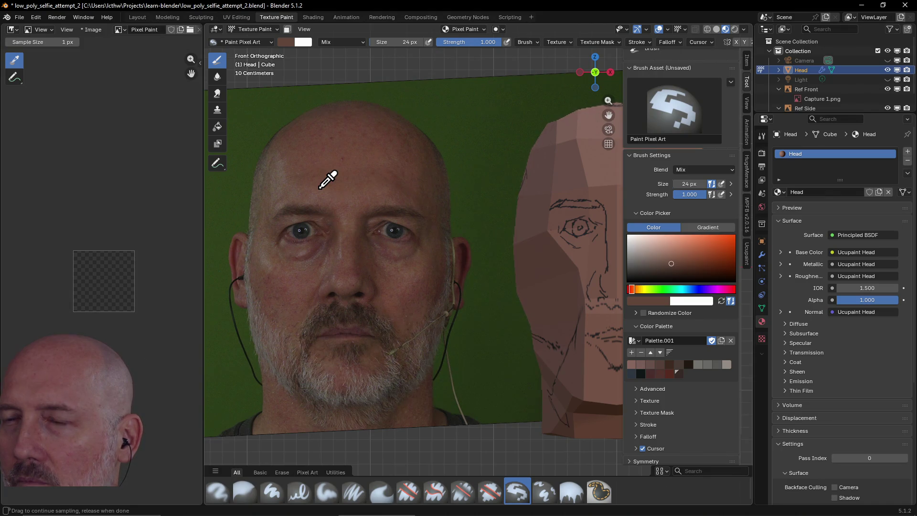
pyautogui.moveTo(349, 164); pyautogui.dragTo(321, 189)
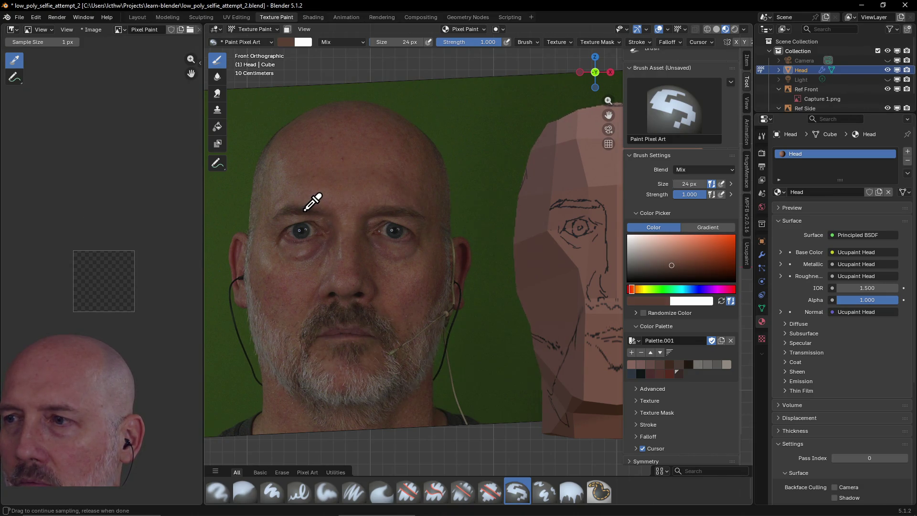
pyautogui.moveTo(293, 210); pyautogui.dragTo(296, 214)
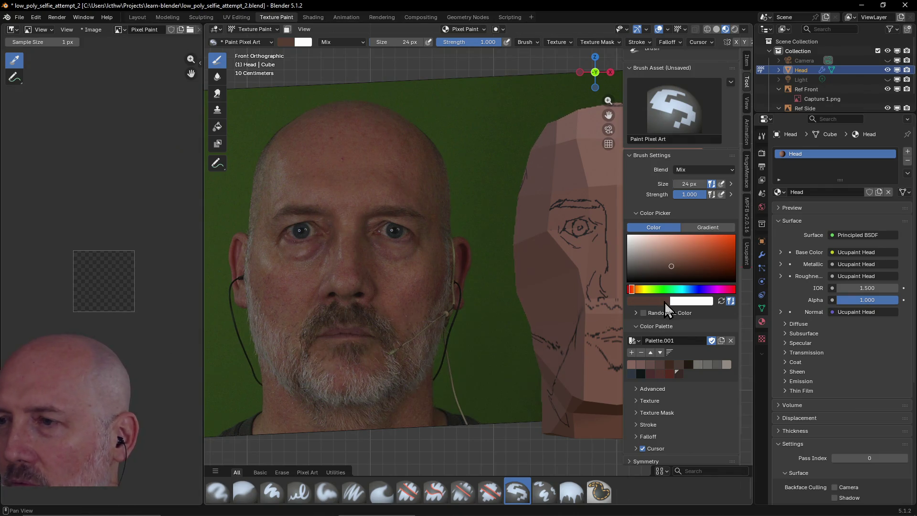
pyautogui.click(666, 301)
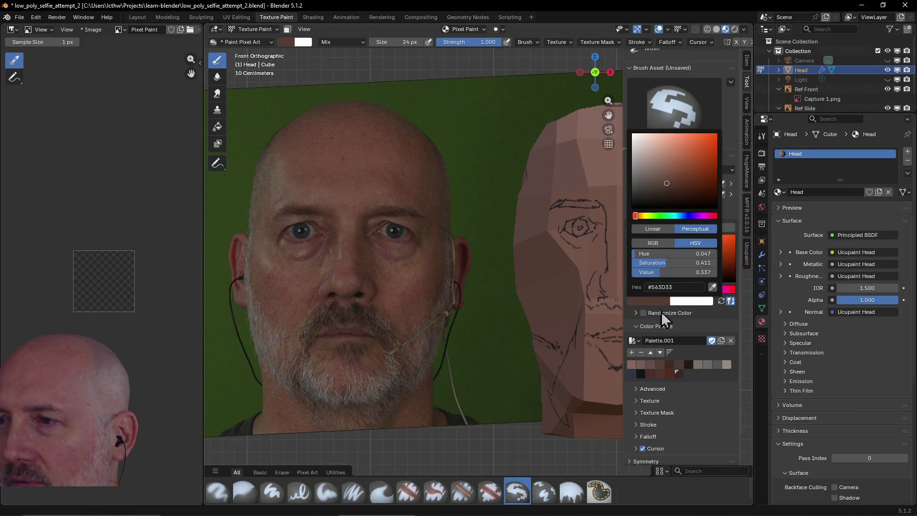
pyautogui.click(712, 287)
pyautogui.click(287, 210)
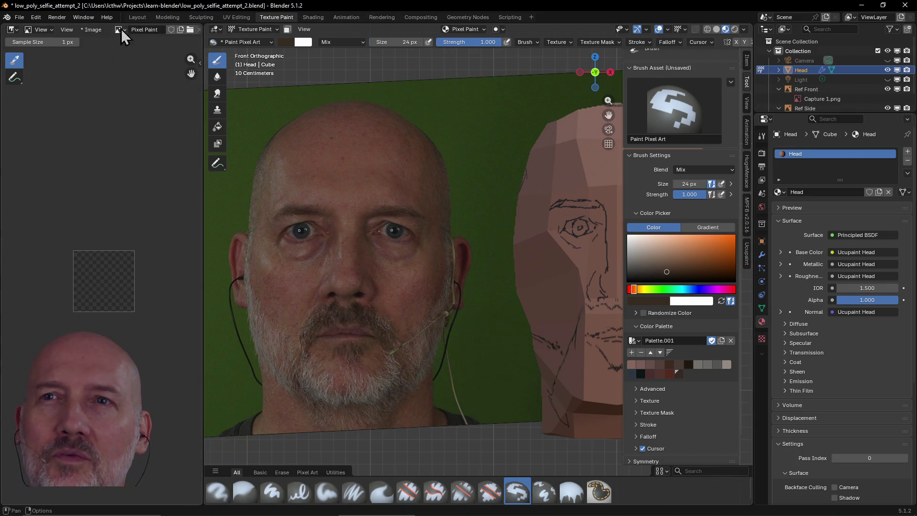
pyautogui.click(748, 257)
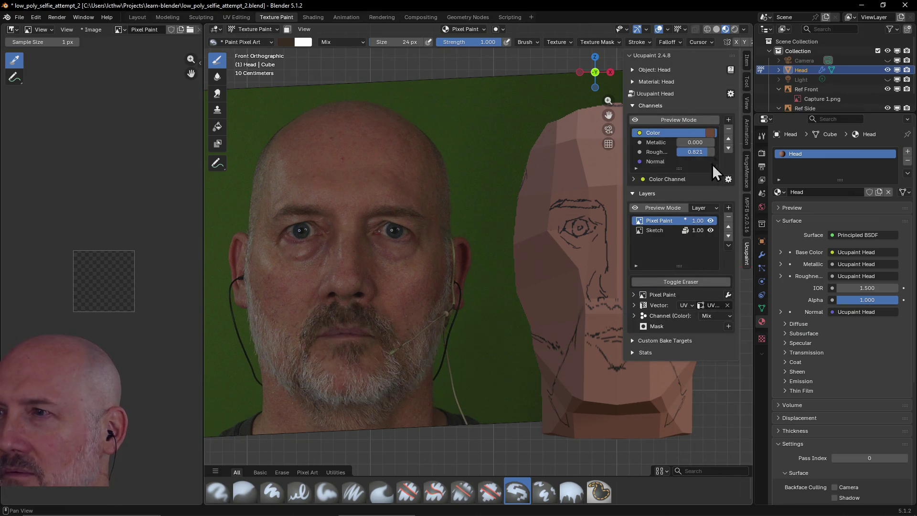
# Inspect the base Color channel and the Pixel Paint layer in the Ucupaint panel
pyautogui.click(711, 133)
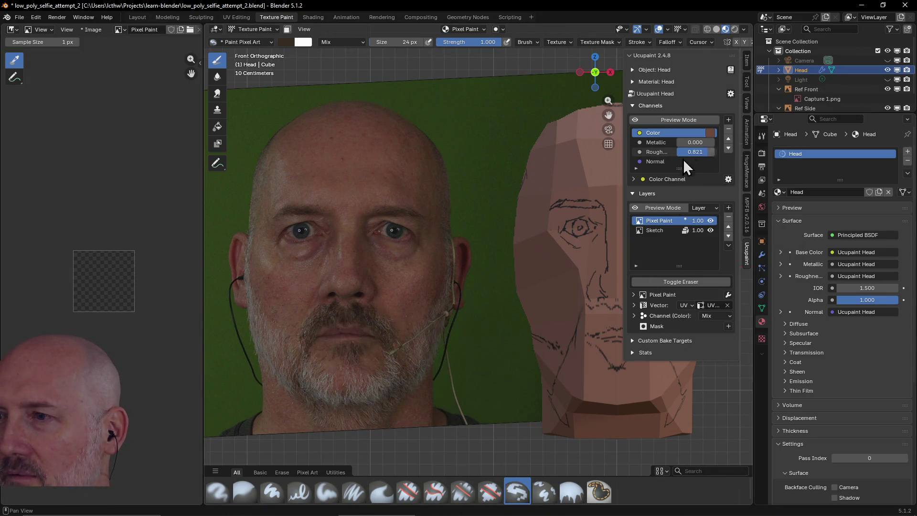
pyautogui.click(634, 295)
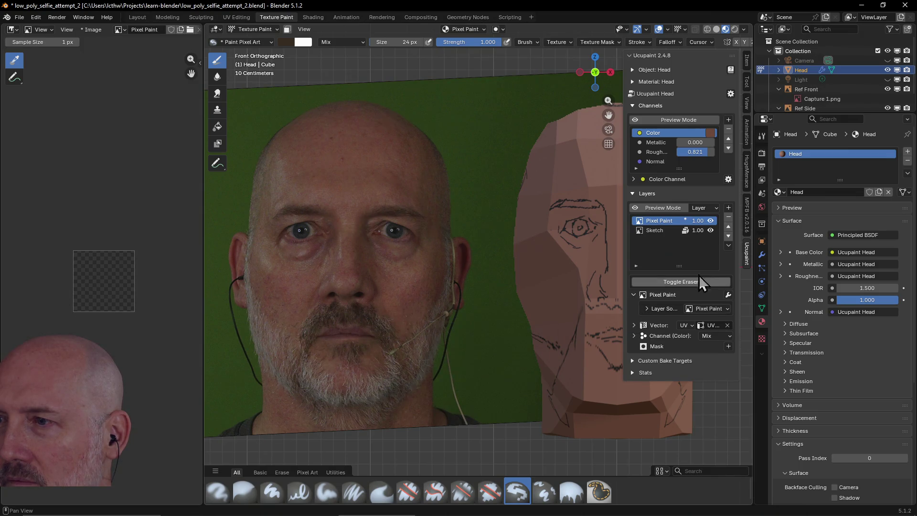
pyautogui.click(633, 295)
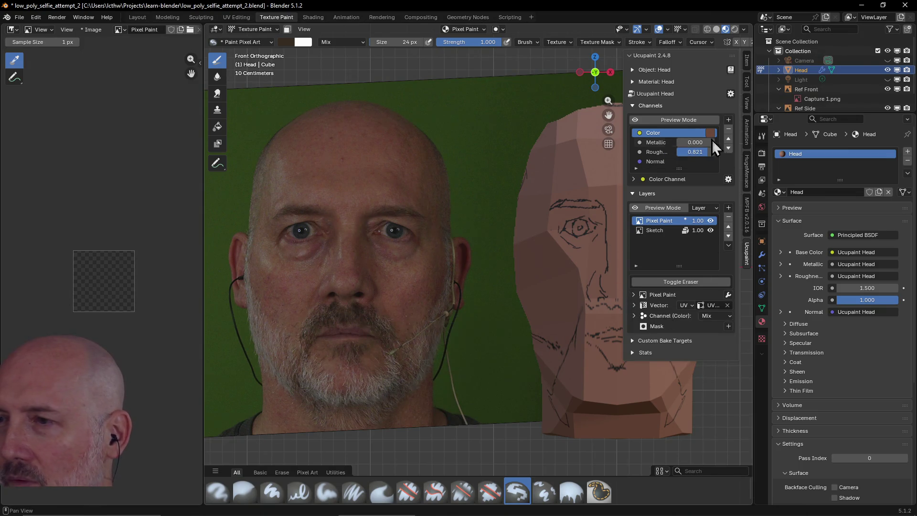
# Look through the Window and View menus without changing anything
pyautogui.click(86, 17)
pyautogui.click(86, 18)
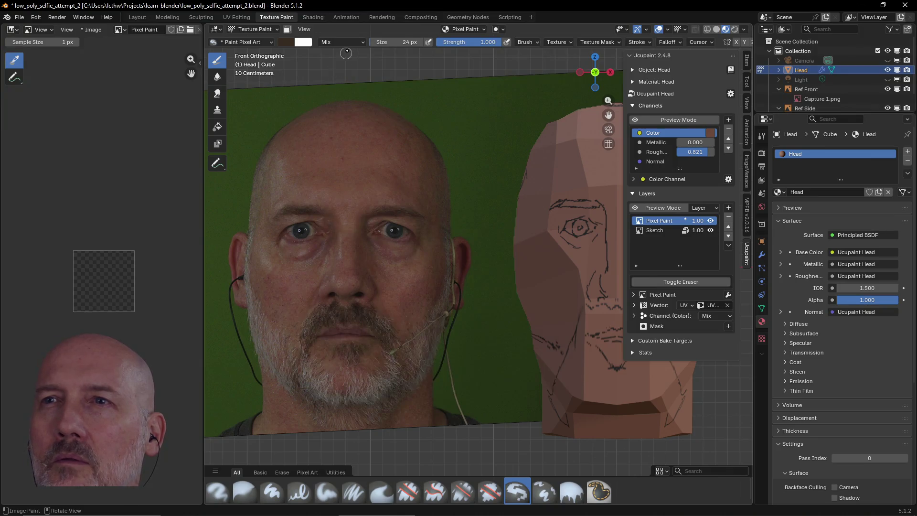
pyautogui.click(311, 31)
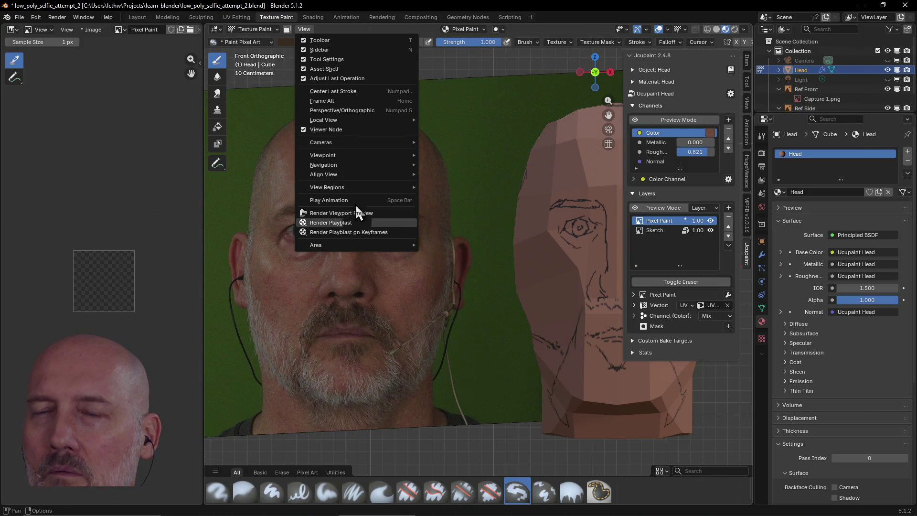
pyautogui.click(298, 26)
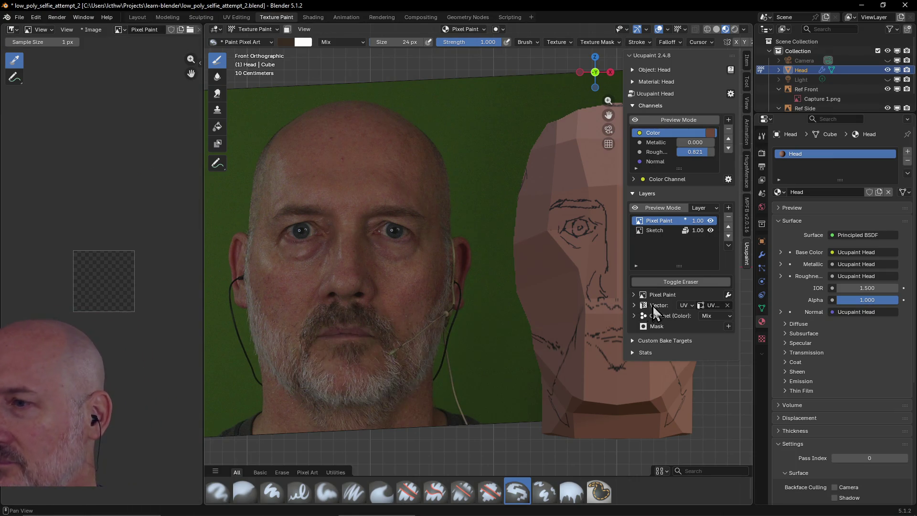
# Narrow the image editor, pan the head to centre, then return to the Ucupaint layer settings
pyautogui.click(747, 88)
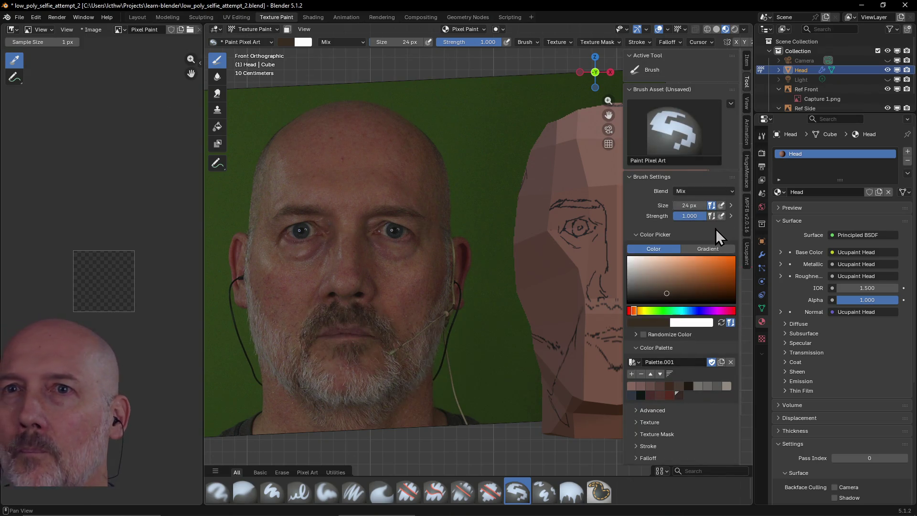
pyautogui.moveTo(205, 205)
pyautogui.mouseDown()
pyautogui.moveTo(116, 196)
pyautogui.moveTo(211, 221)
pyautogui.mouseUp()
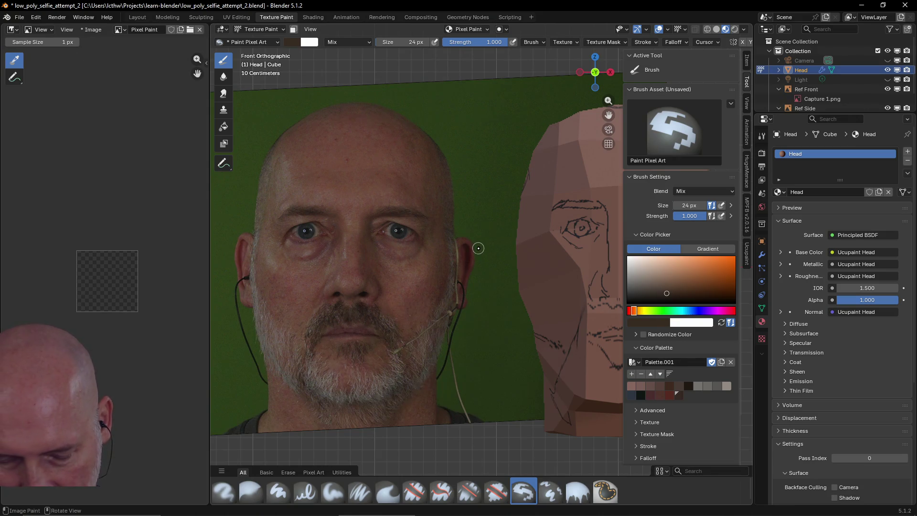
pyautogui.keyDown('shift'); pyautogui.moveTo(479, 248); pyautogui.dragTo(321, 251, button='middle'); pyautogui.keyUp('shift')
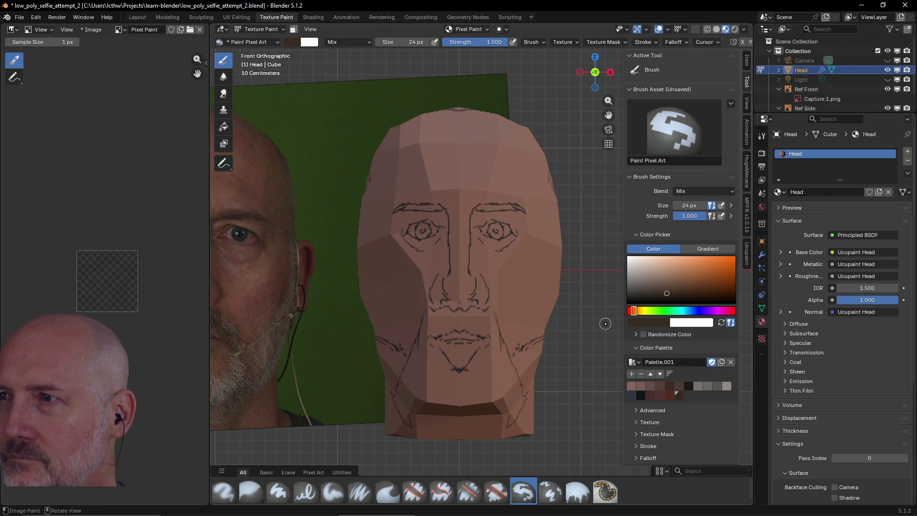
pyautogui.click(749, 258)
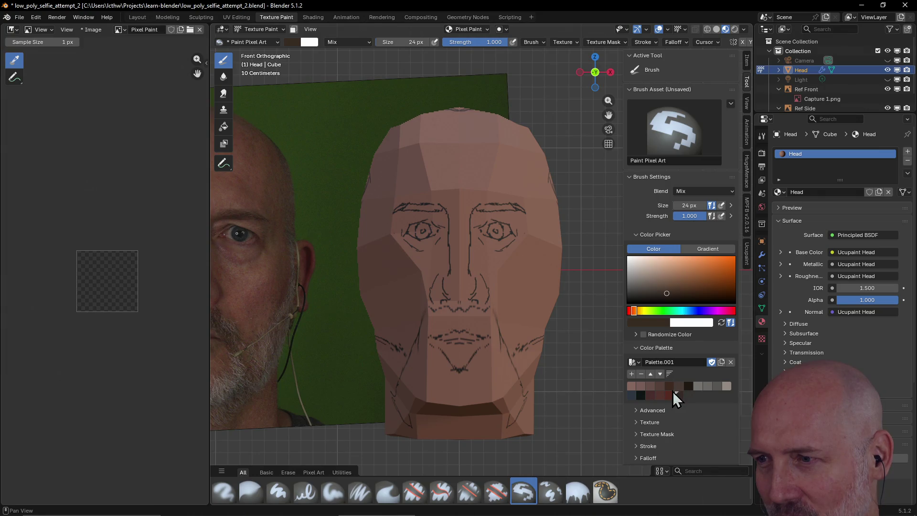
pyautogui.moveTo(669, 386)
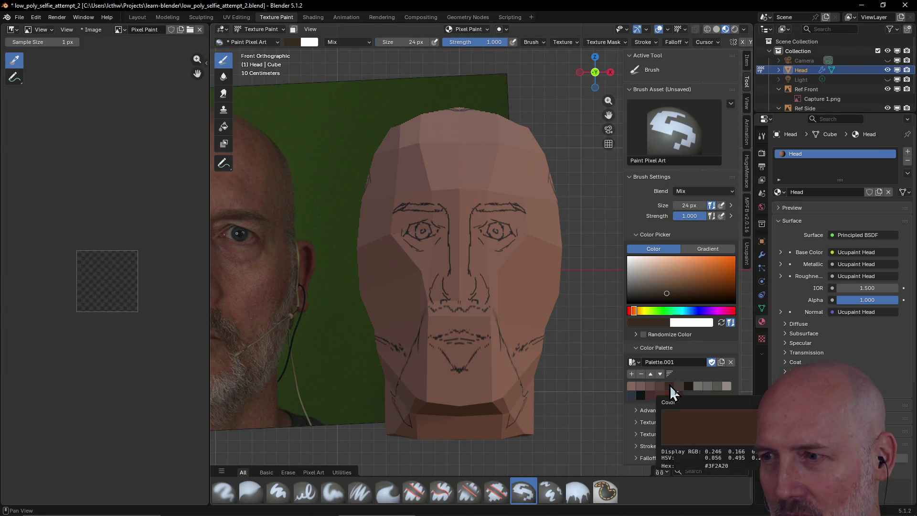
pyautogui.click(631, 374)
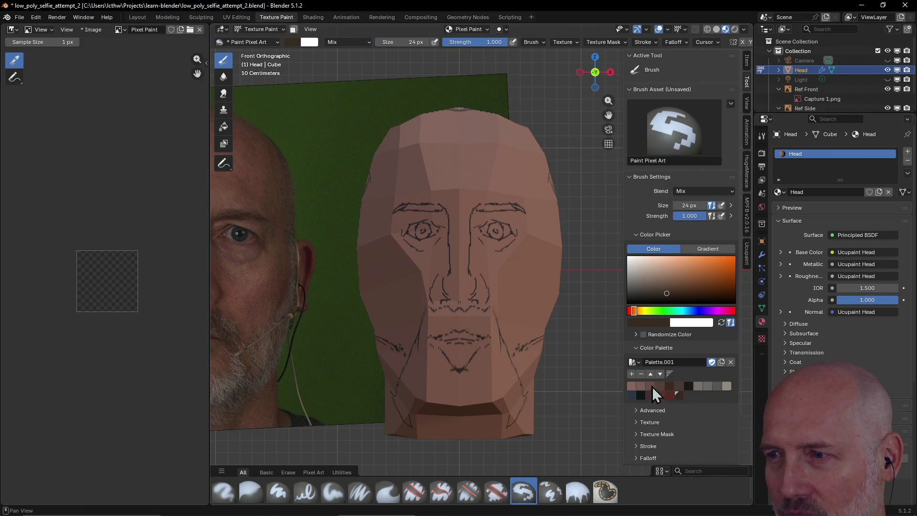
# Try reddish-brown shading strokes beside the nose and undo them again
pyautogui.click(663, 387)
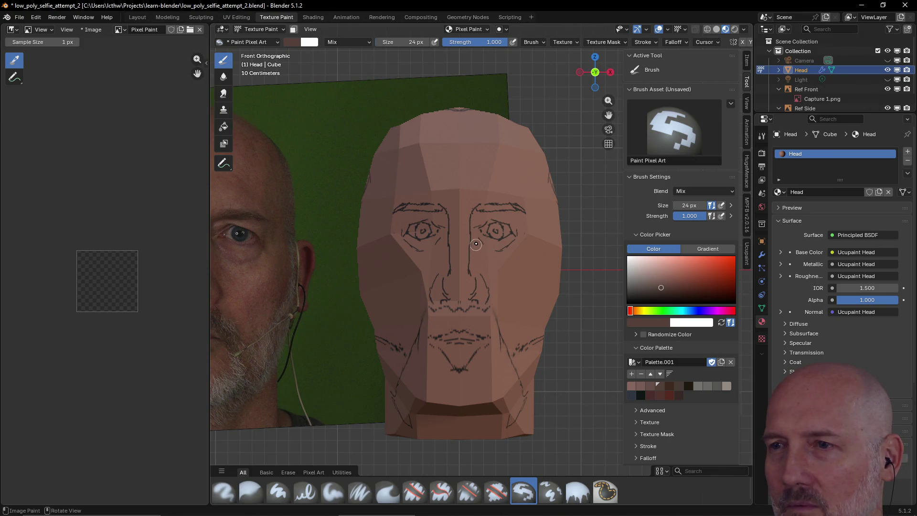
pyautogui.moveTo(474, 235); pyautogui.dragTo(489, 275)
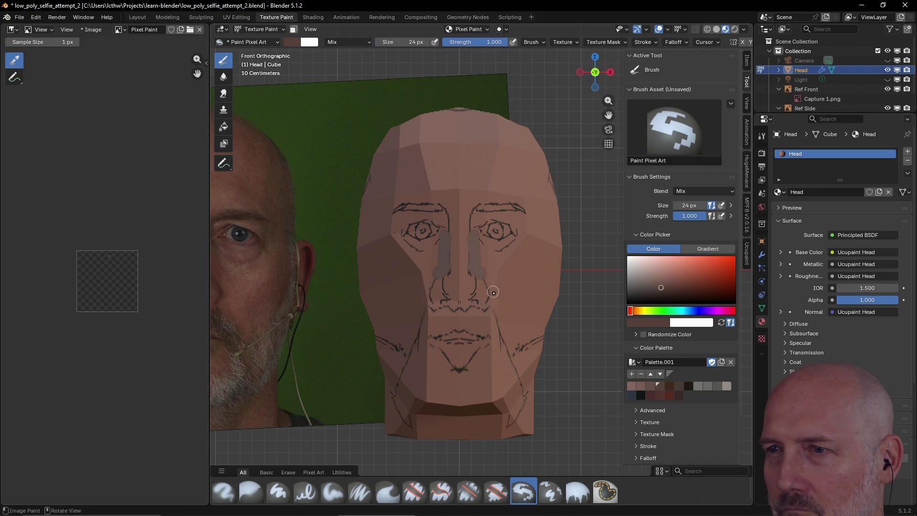
pyautogui.moveTo(483, 277); pyautogui.dragTo(490, 296)
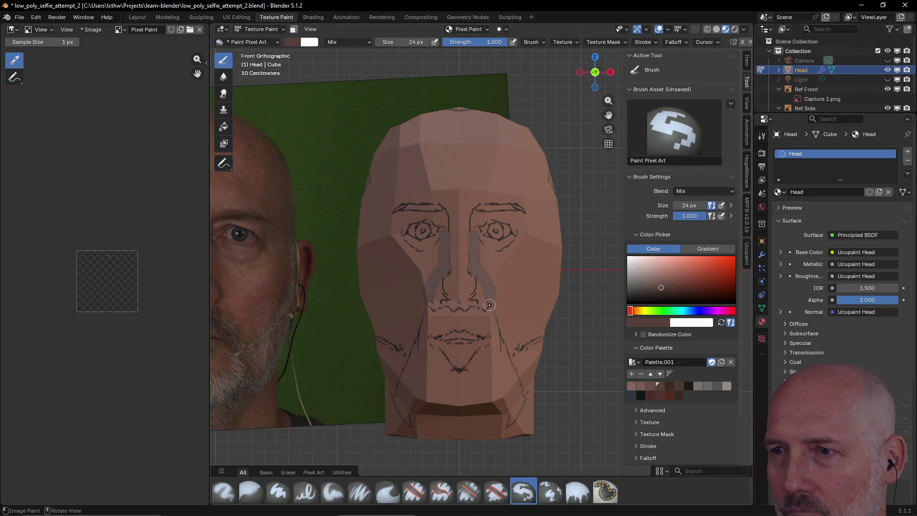
pyautogui.hotkey('ctrl', 'z')
pyautogui.hotkey('ctrl', 'z')
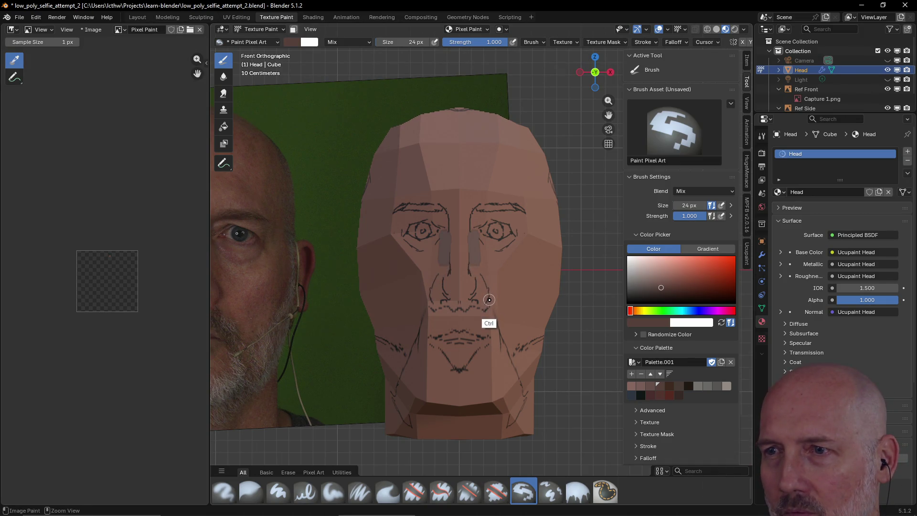
pyautogui.moveTo(475, 261); pyautogui.dragTo(498, 317)
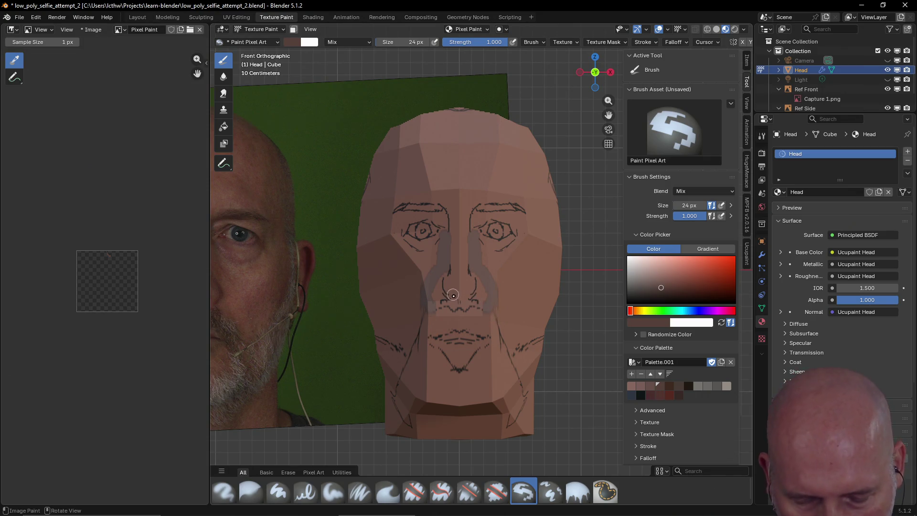
pyautogui.hotkey('ctrl', 'z')
pyautogui.hotkey('ctrl', 'z')
pyautogui.hotkey('ctrl', 'z')
pyautogui.moveTo(455, 288)
pyautogui.mouseDown(button='middle')
pyautogui.moveTo(460, 278)
pyautogui.moveTo(458, 285)
pyautogui.moveTo(478, 288)
pyautogui.mouseUp(button='middle')
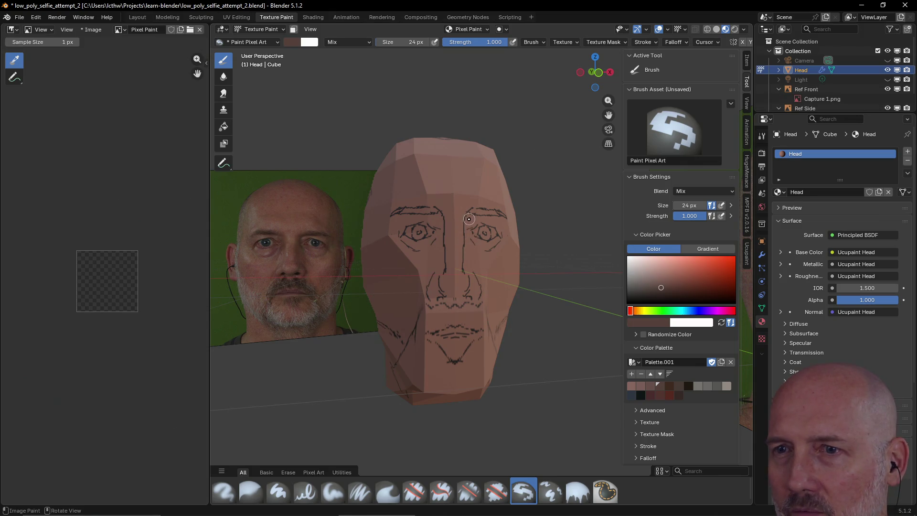
# Paint grey strokes on the nose bridge and beside the nose, then undo them
pyautogui.moveTo(469, 217); pyautogui.dragTo(468, 251)
pyautogui.moveTo(442, 216); pyautogui.dragTo(442, 252)
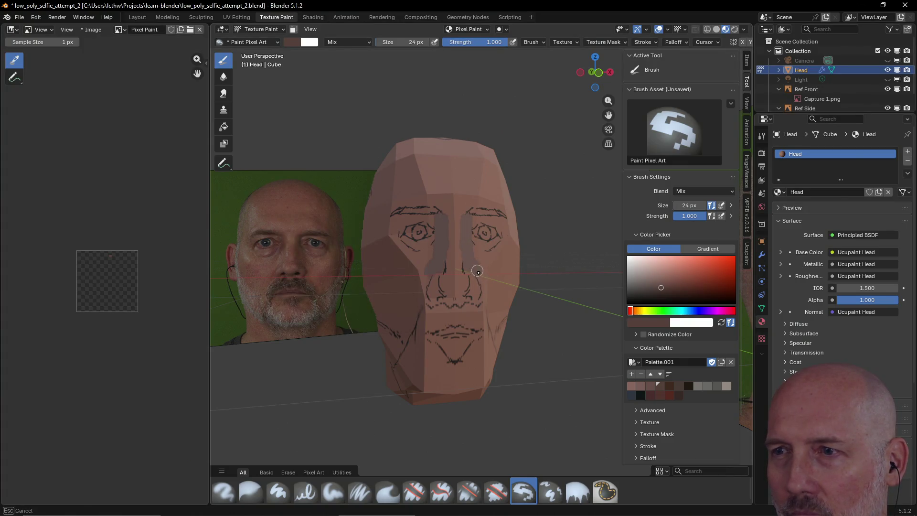
pyautogui.moveTo(479, 277); pyautogui.dragTo(482, 303)
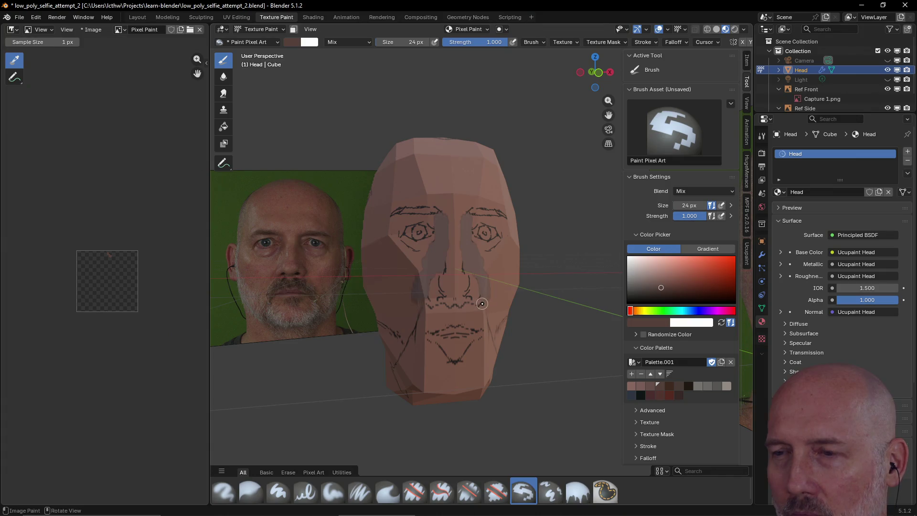
pyautogui.hotkey('ctrl', 'z')
pyautogui.hotkey('ctrl', 'z')
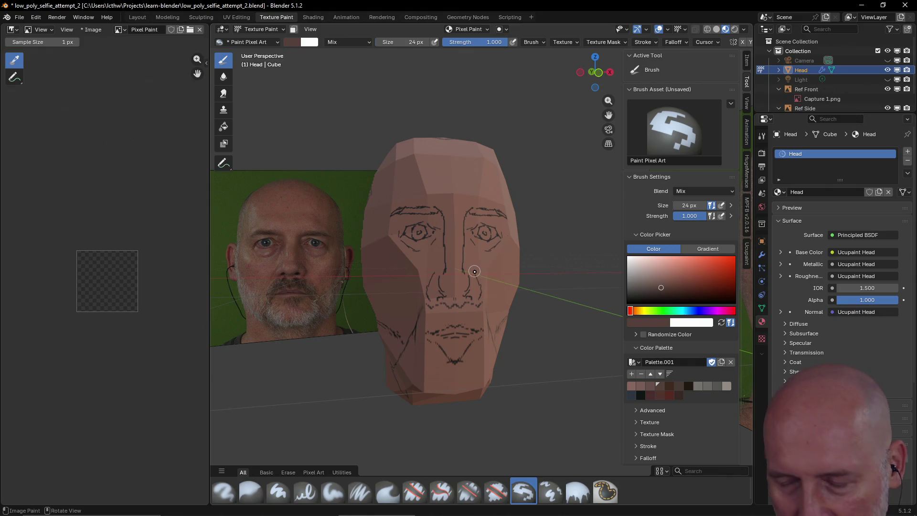
# With a 12 px brush, shade the nose bridge and both sides of the nose in grey
pyautogui.press('f')
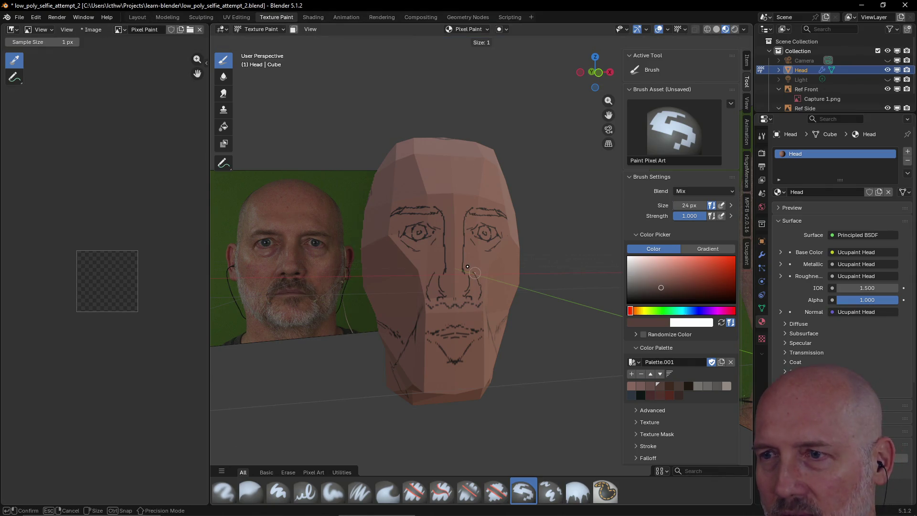
pyautogui.click(472, 271)
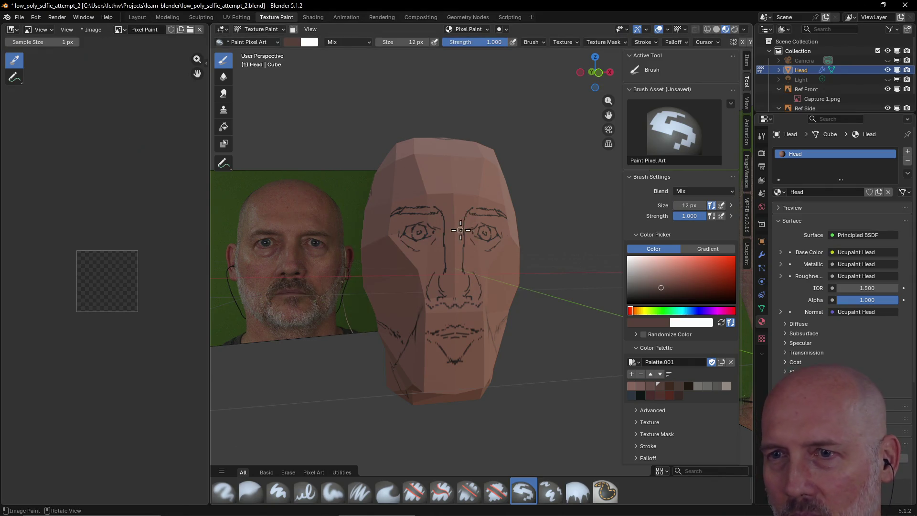
pyautogui.moveTo(470, 215); pyautogui.dragTo(470, 257)
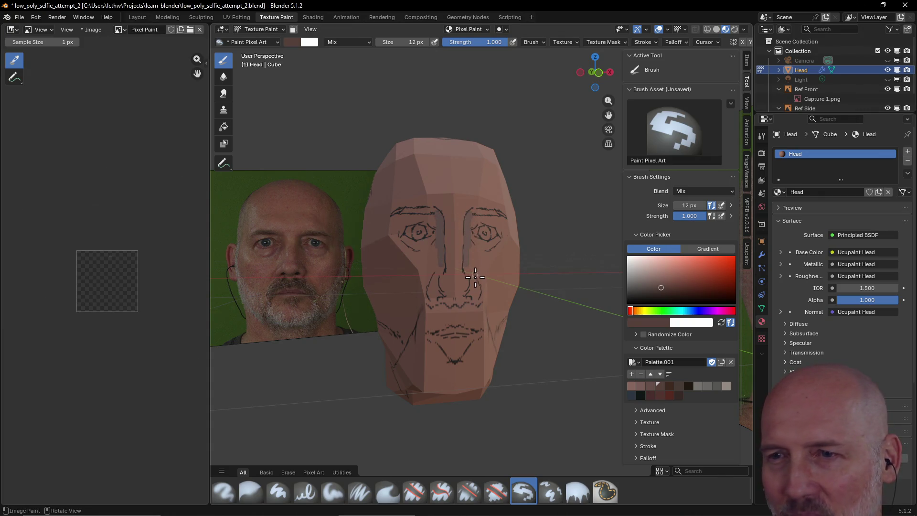
pyautogui.moveTo(469, 239); pyautogui.dragTo(473, 252)
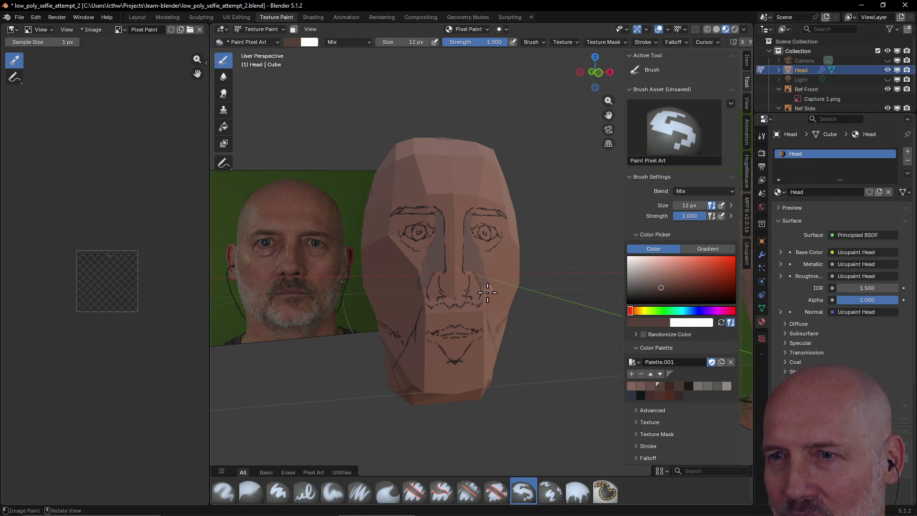
pyautogui.moveTo(484, 279); pyautogui.dragTo(481, 267)
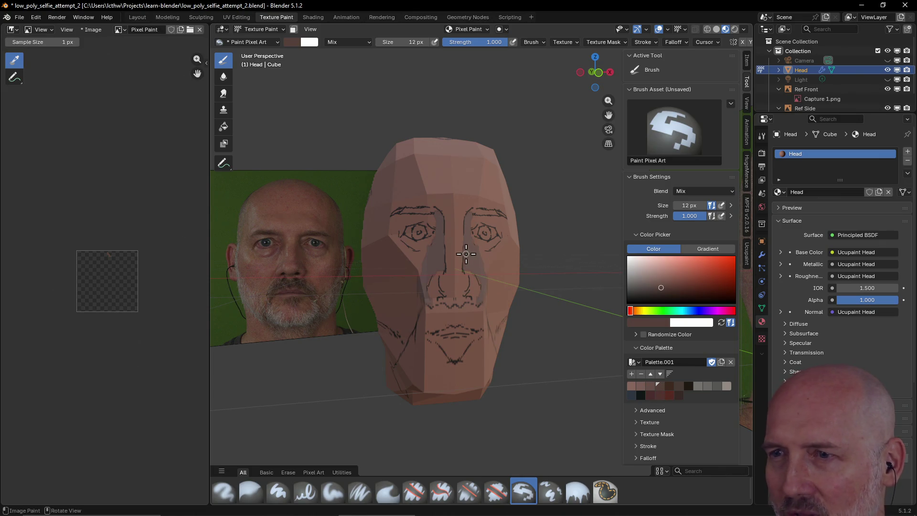
pyautogui.moveTo(471, 262)
pyautogui.mouseDown(button='middle')
pyautogui.moveTo(528, 278)
pyautogui.moveTo(480, 294)
pyautogui.mouseUp(button='middle')
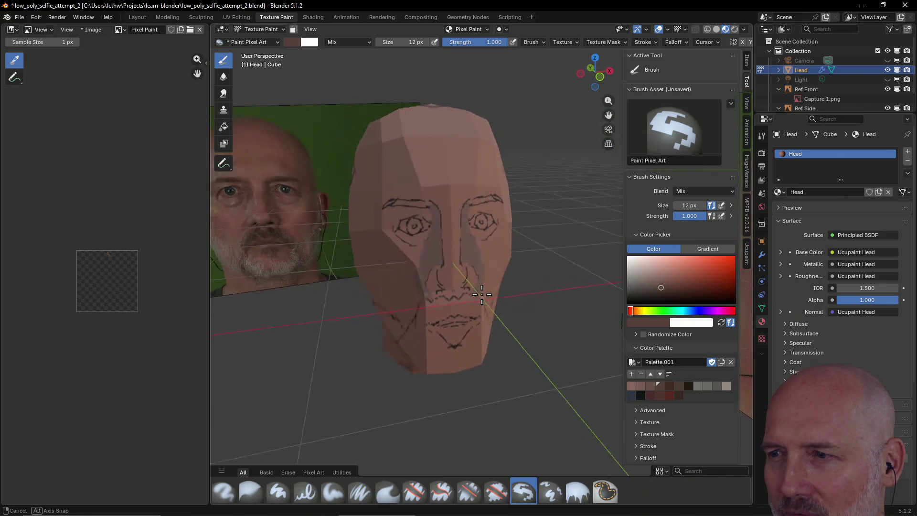
# Sample a skin tone from the head as the new brush colour
pyautogui.moveTo(480, 294); pyautogui.dragTo(525, 287, button='middle')
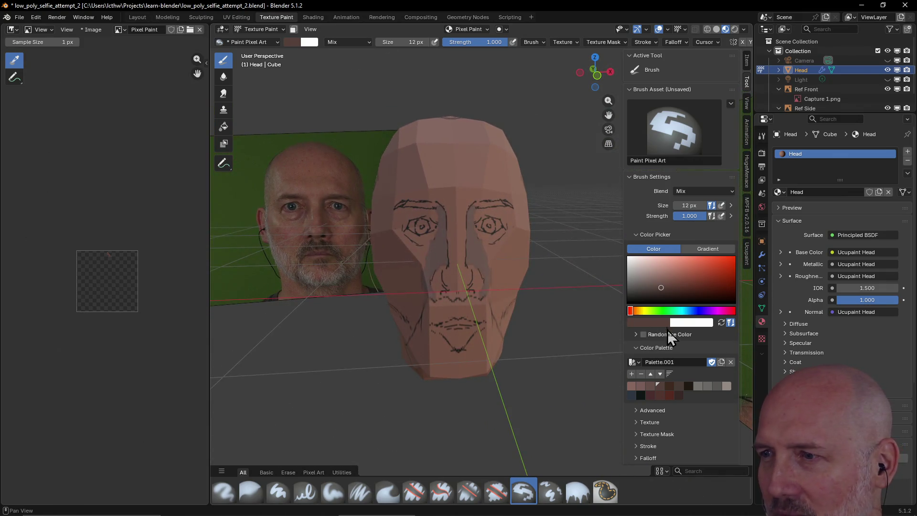
pyautogui.click(655, 322)
pyautogui.moveTo(713, 308); pyautogui.dragTo(476, 256)
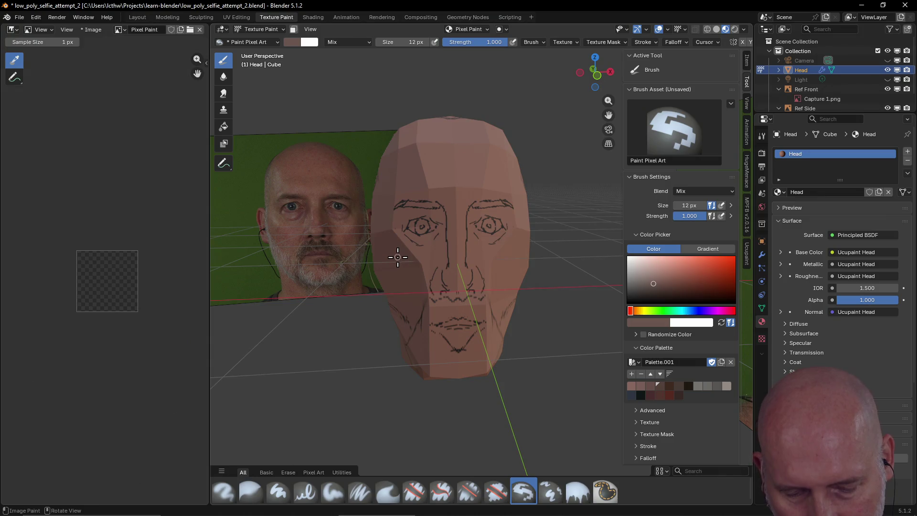
pyautogui.hotkey('alt', 'shift')
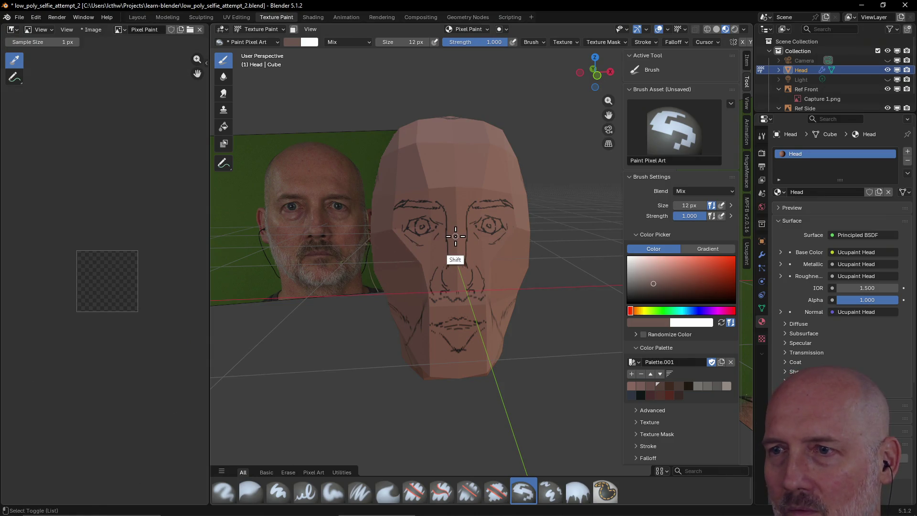
pyautogui.moveTo(455, 236); pyautogui.dragTo(456, 238, button='middle')
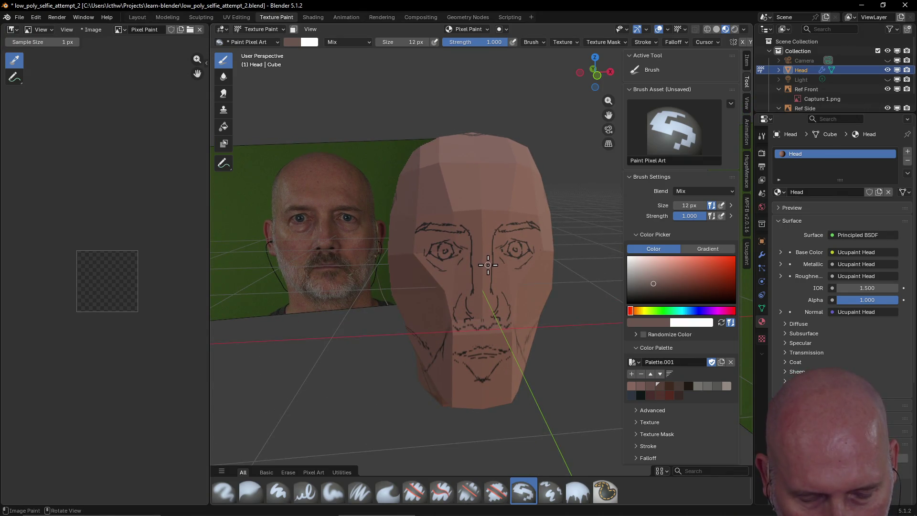
# Inspect the head from several sides, flicking between wireframe and solid shading
pyautogui.hotkey('shift', 'z')
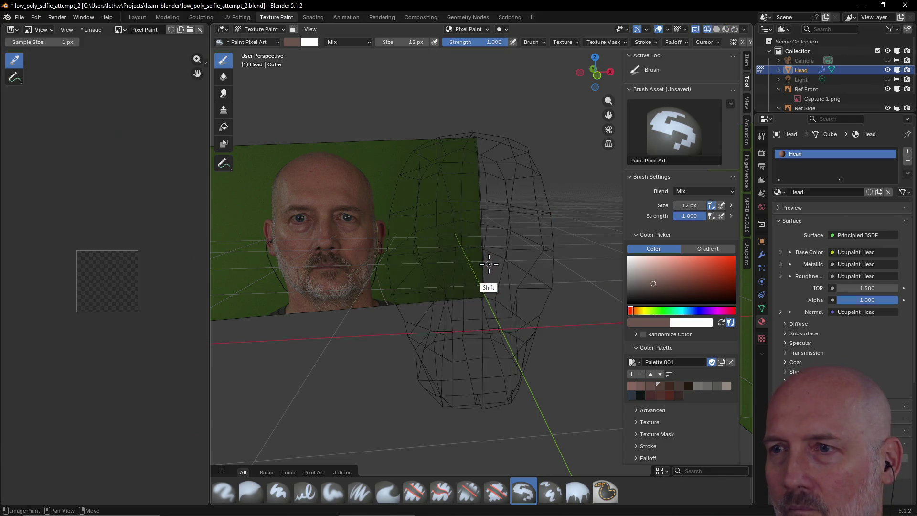
pyautogui.hotkey('shift', 'z')
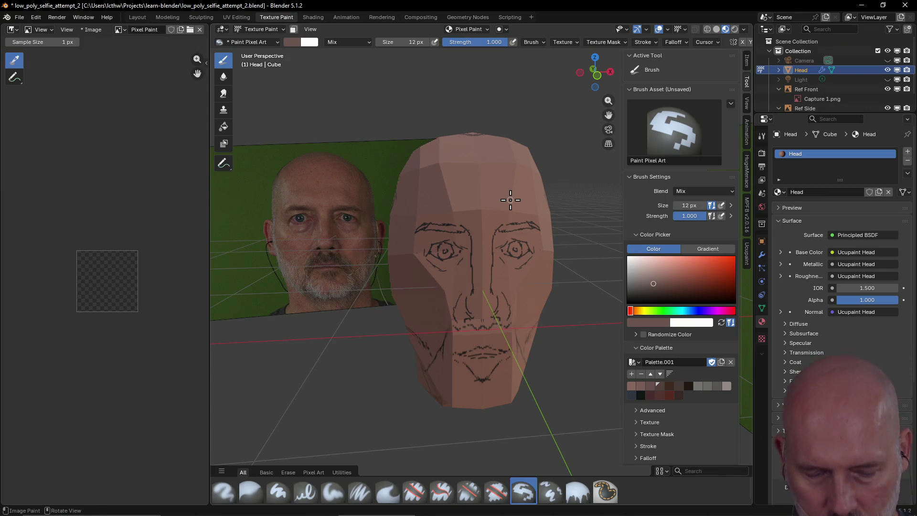
pyautogui.press('shift')
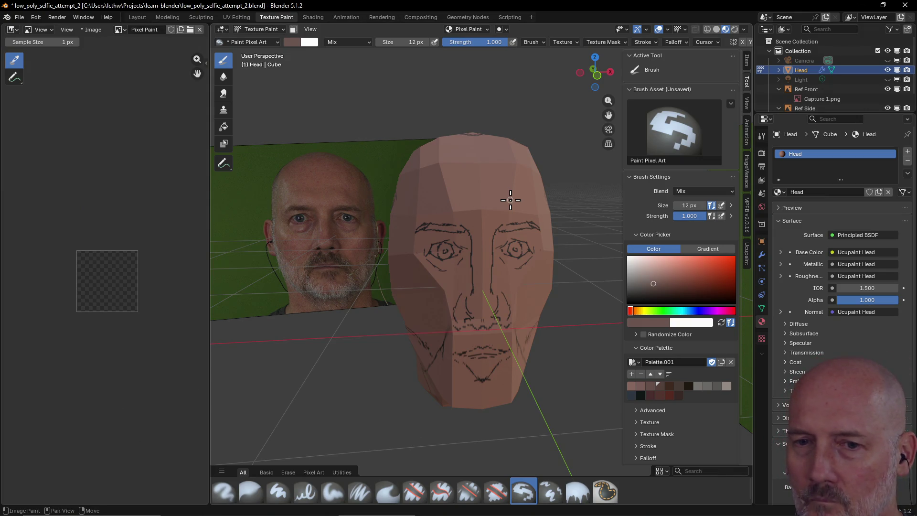
pyautogui.hotkey('shift', 'z')
pyautogui.hotkey('shift', 'z')
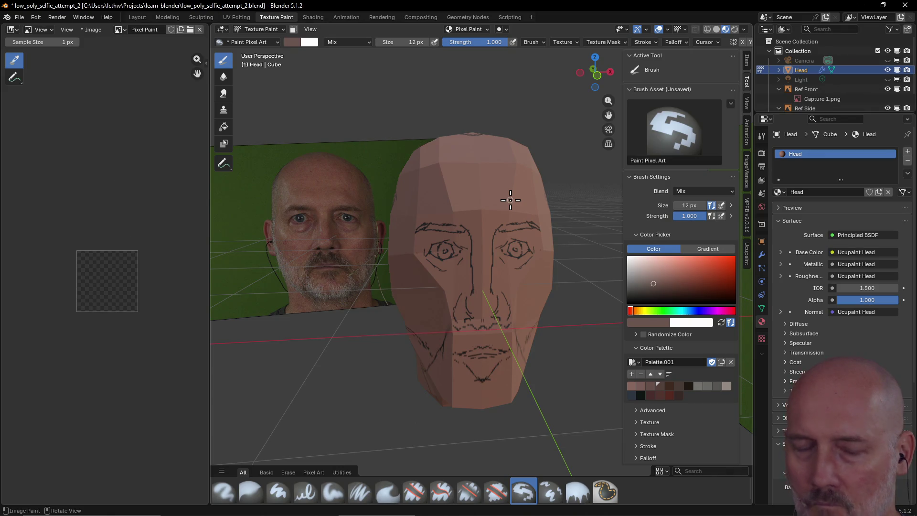
pyautogui.moveTo(510, 200); pyautogui.dragTo(508, 199, button='middle')
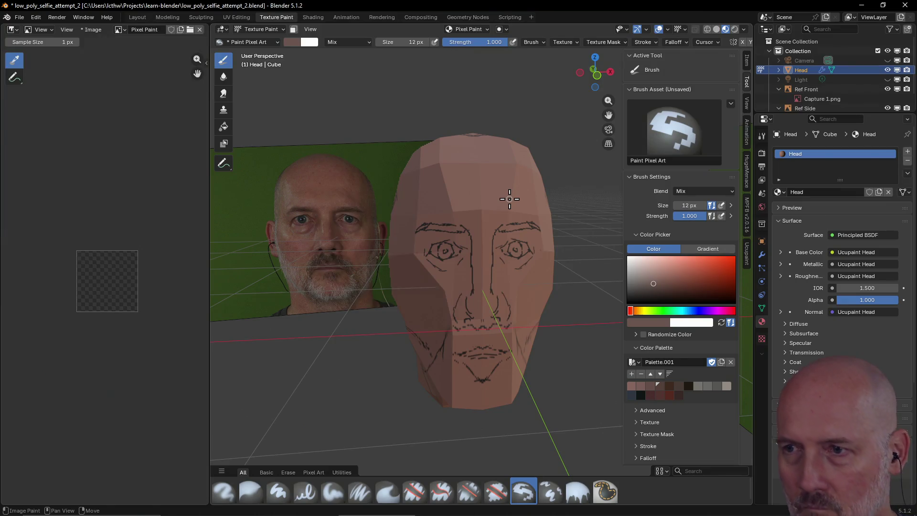
pyautogui.hotkey('shift', '`')
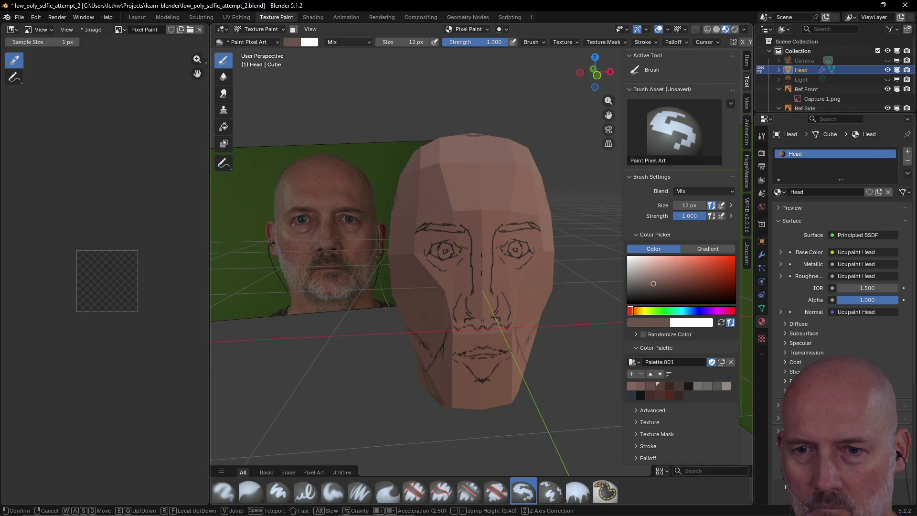
pyautogui.click(481, 262)
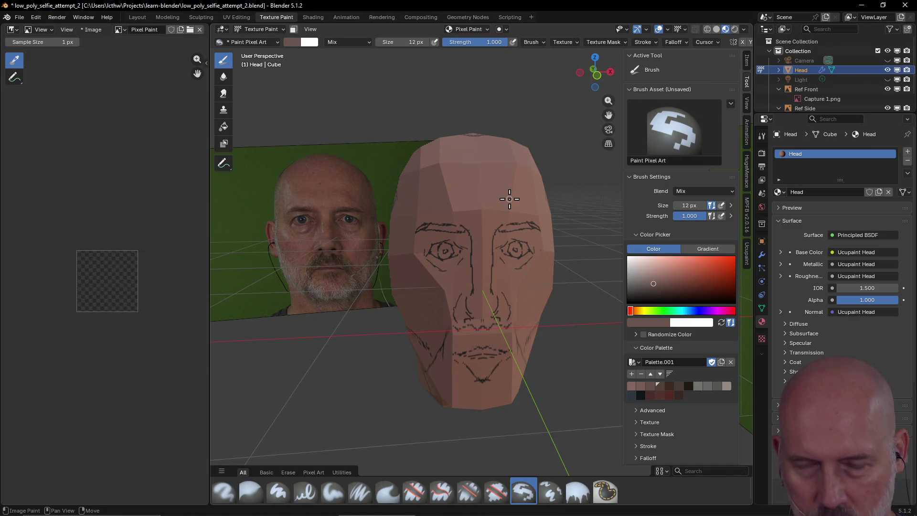
pyautogui.moveTo(509, 196); pyautogui.dragTo(508, 197, button='middle')
# Check wireframe and X-Ray views of the face, then bring up the open-windows list
pyautogui.press('`')
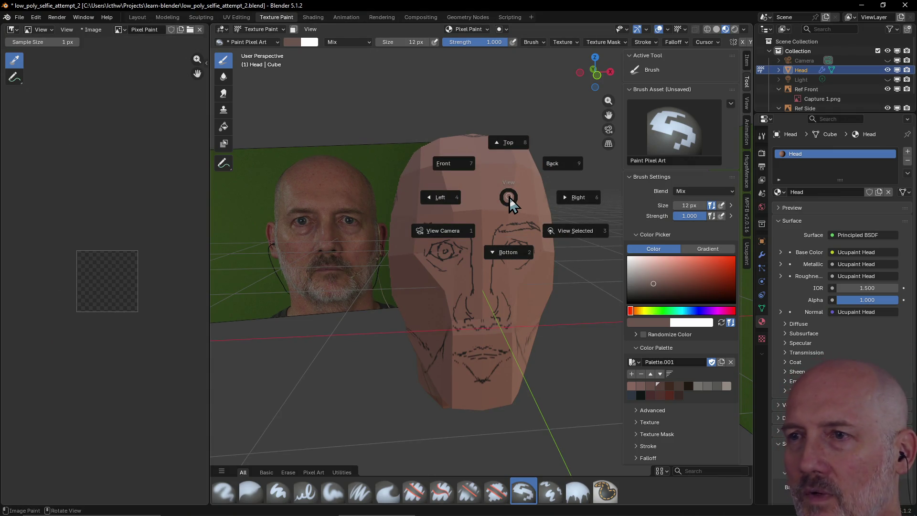
pyautogui.press('Escape')
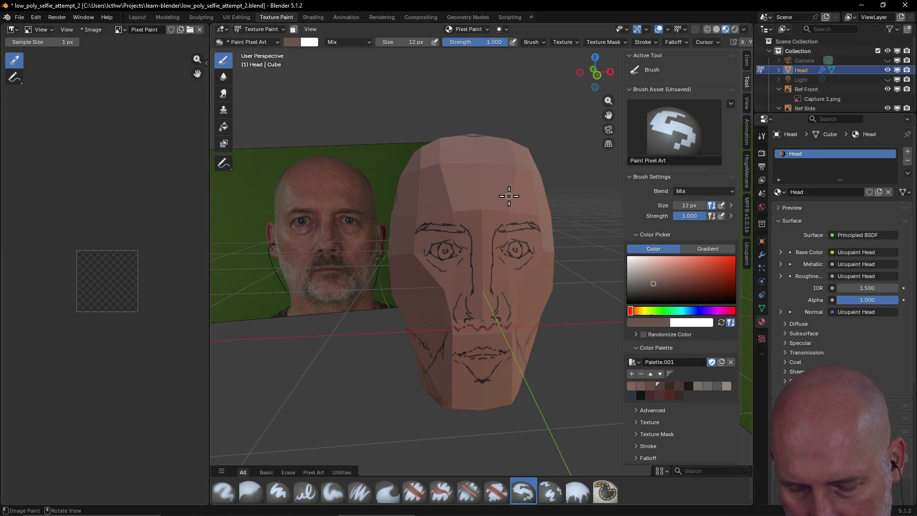
pyautogui.hotkey('shift', 'z')
pyautogui.hotkey('shift', 'z')
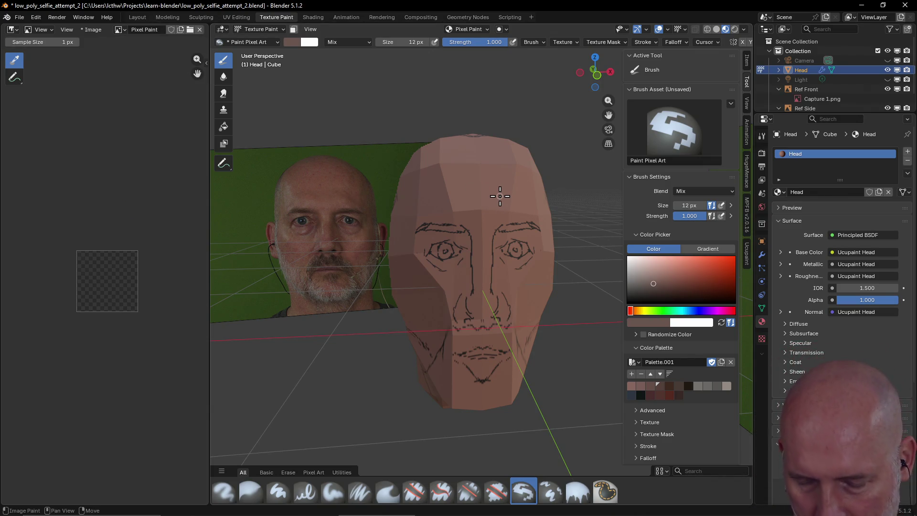
pyautogui.hotkey('shift', 'z')
pyautogui.hotkey('shift', 'z')
pyautogui.hotkey('shift', 'z')
pyautogui.hotkey('shift', 'z')
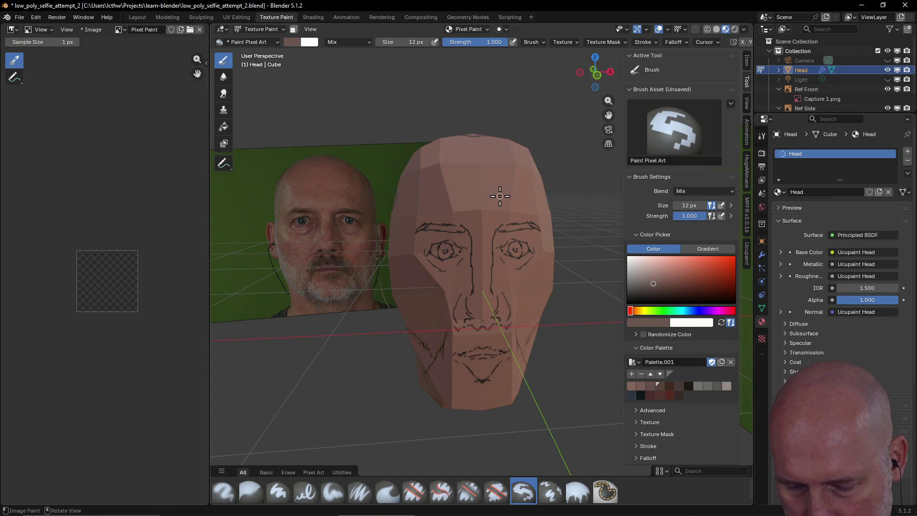
pyautogui.hotkey('alt', 'z')
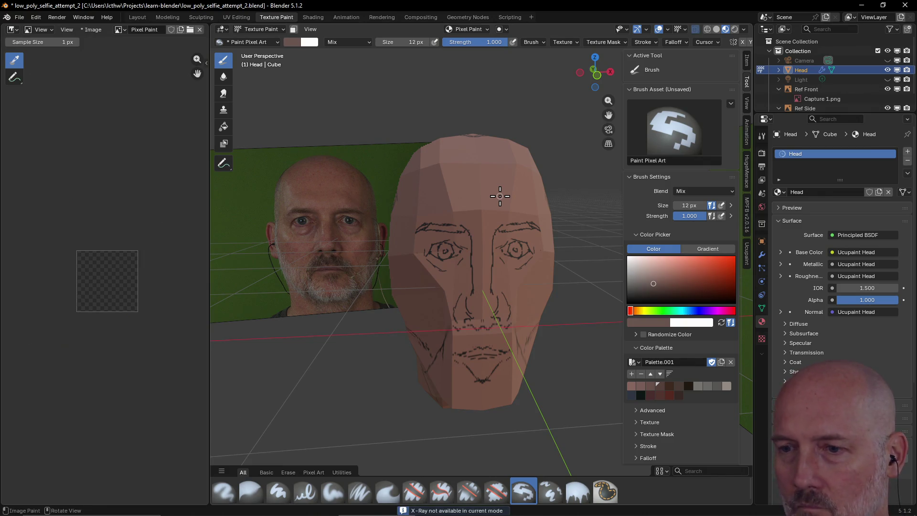
pyautogui.moveTo(500, 195)
pyautogui.mouseDown(button='middle')
pyautogui.moveTo(540, 211)
pyautogui.moveTo(397, 215)
pyautogui.mouseUp(button='middle')
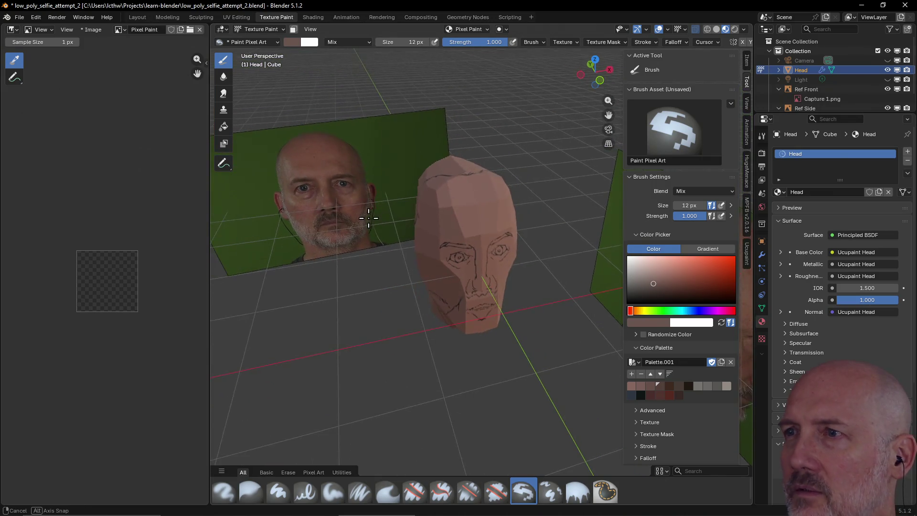
pyautogui.moveTo(397, 216); pyautogui.dragTo(385, 210, button='middle')
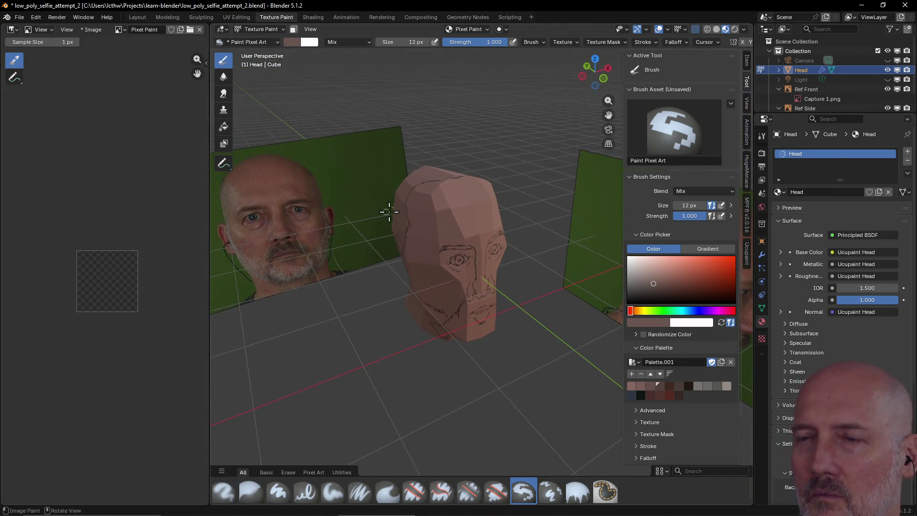
pyautogui.scroll(3, 406, 211)
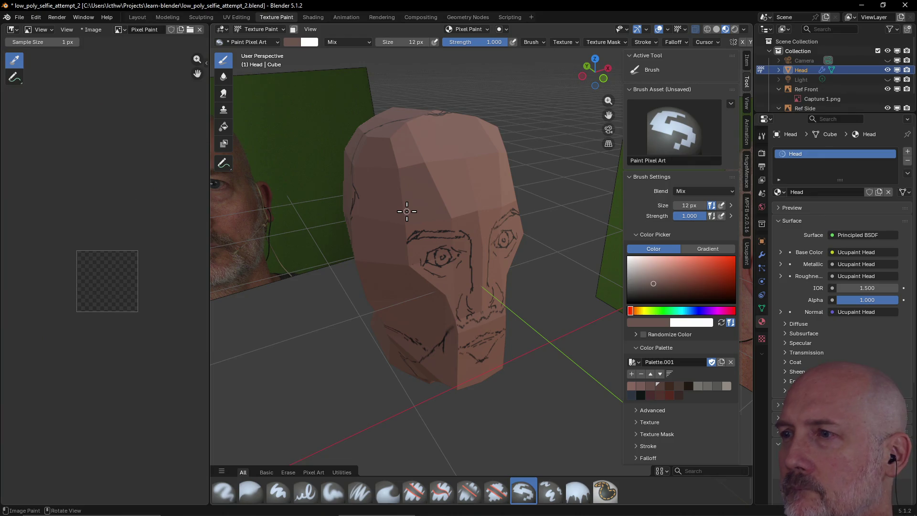
pyautogui.hotkey('alt', 'Tab')
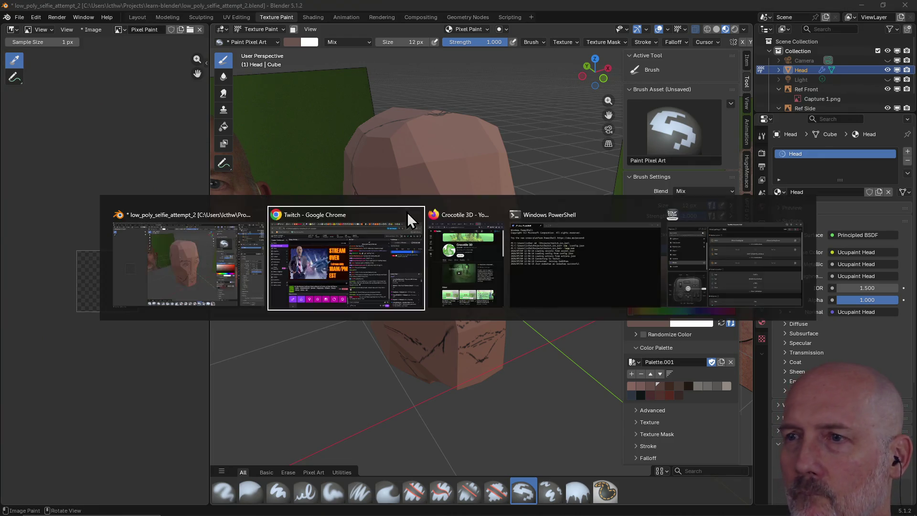
# Search Google in a new Firefox tab for texture painting in Blender without lighting
pyautogui.hotkey('alt', 'Tab')
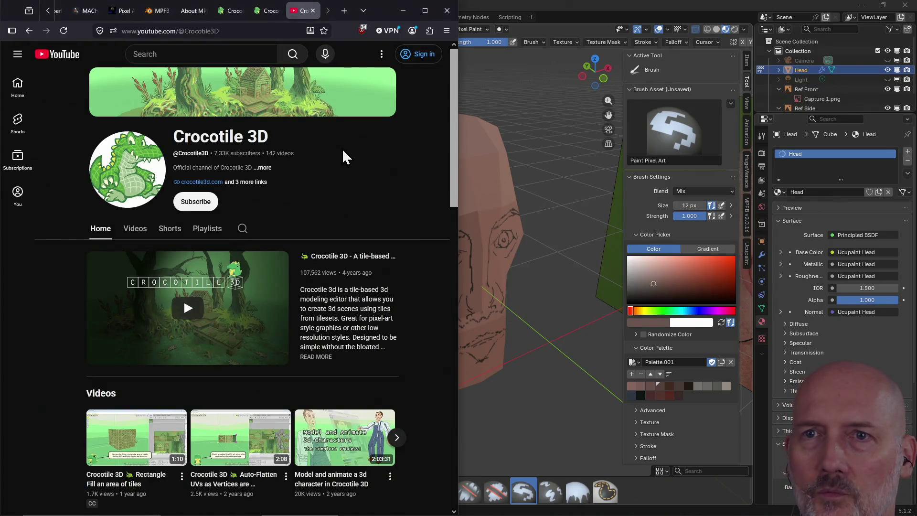
pyautogui.click(266, 11)
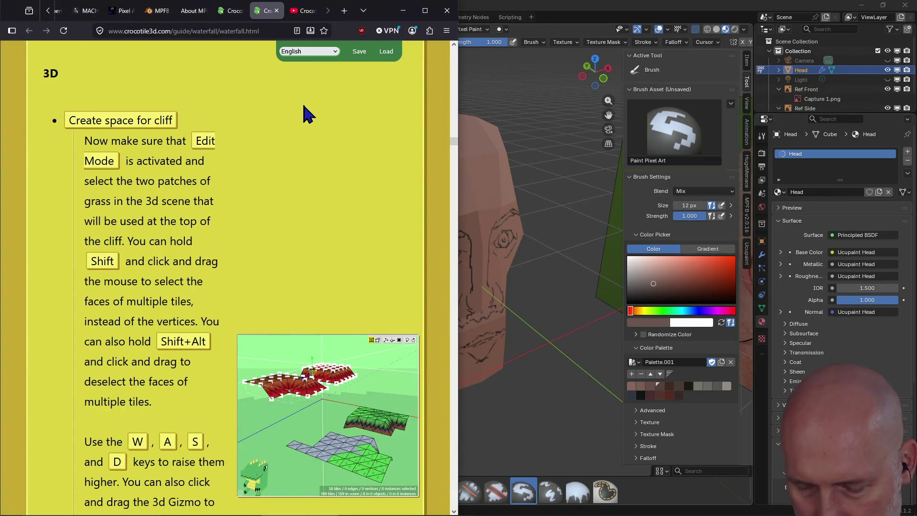
pyautogui.hotkey('ctrl', 't')
pyautogui.write('blender ')
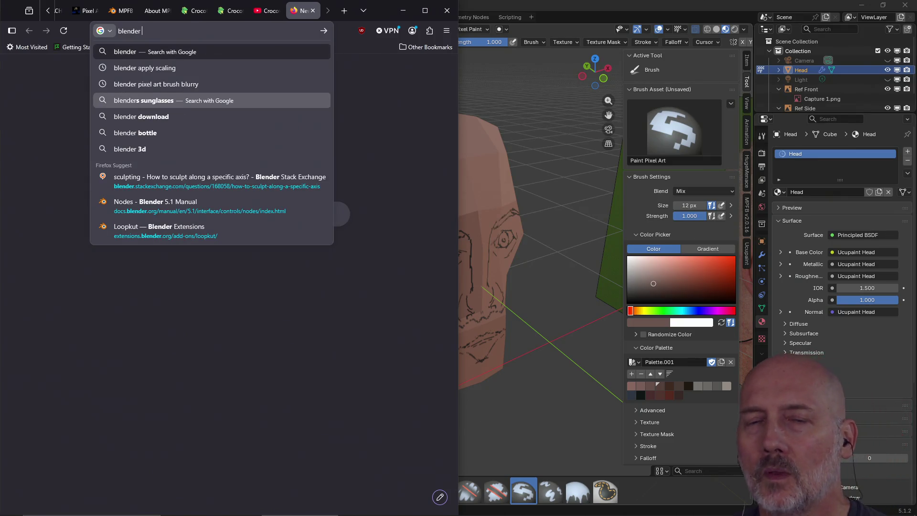
pyautogui.write('d')
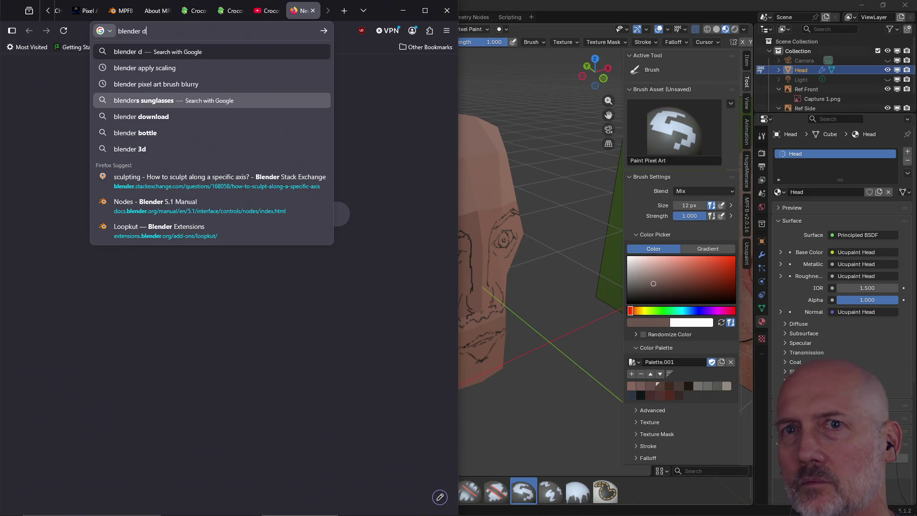
pyautogui.write("ont' rende")
pyautogui.press('BackSpace')
pyautogui.press('BackSpace')
pyautogui.press('BackSpace')
pyautogui.press('BackSpace')
pyautogui.press('BackSpace')
pyautogui.press('BackSpace')
pyautogui.press('BackSpace')
pyautogui.press('BackSpace')
pyautogui.write("'t render light while texture painting")
pyautogui.press('Return')
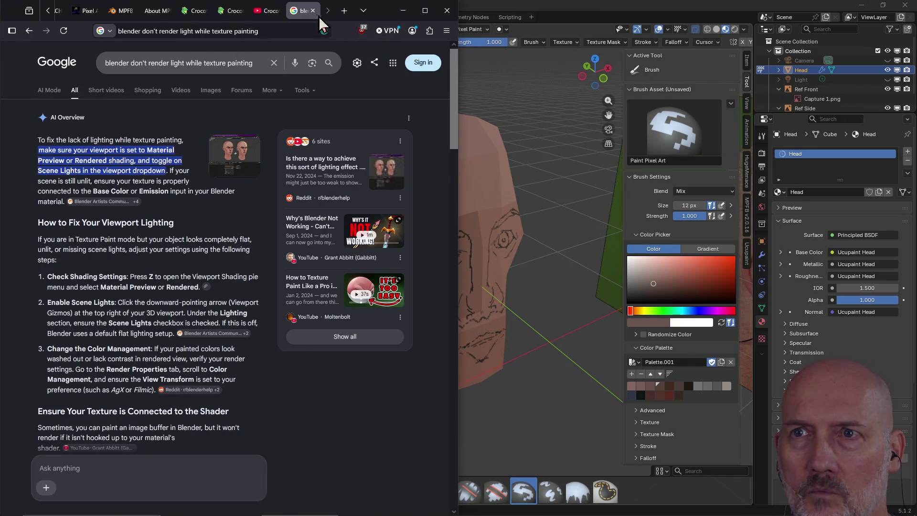
# Return to the Blender window after reading the results
pyautogui.click(267, 10)
pyautogui.click(523, 4)
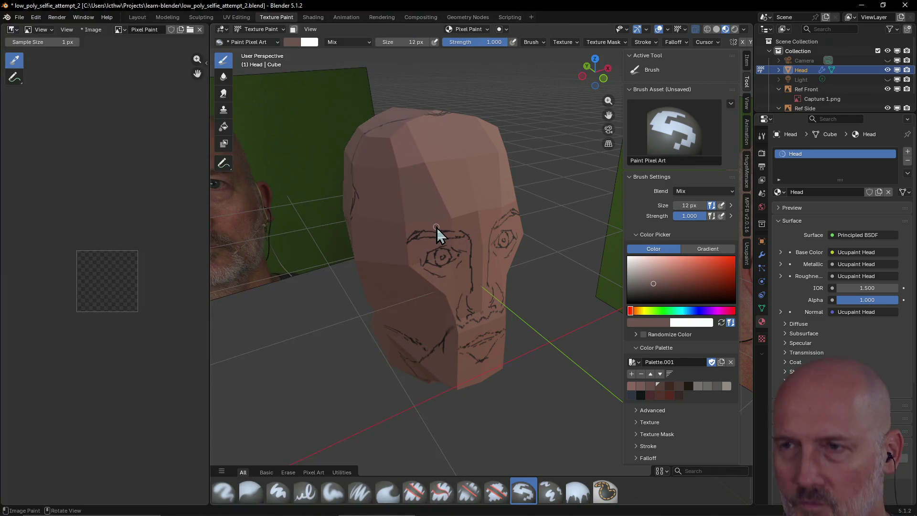
# Switch viewport shading to Solid, then Material Preview, and look the head over
pyautogui.press('z')
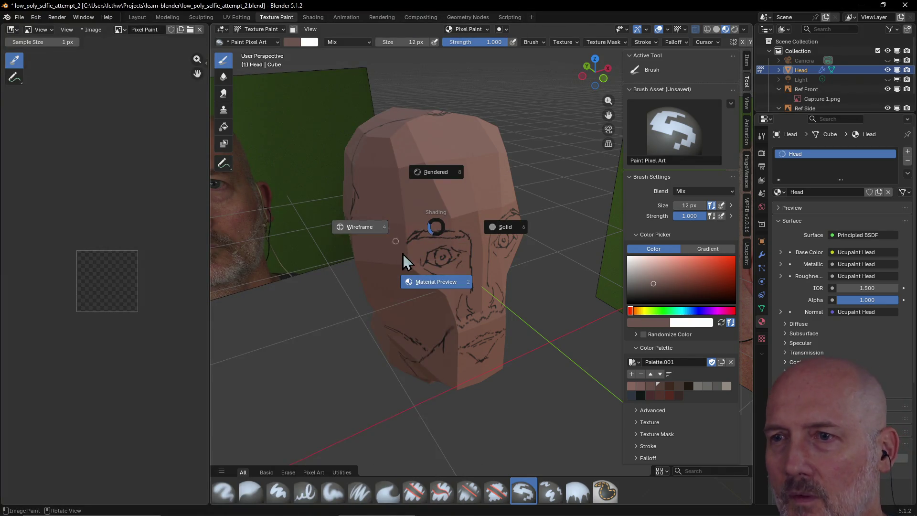
pyautogui.click(501, 229)
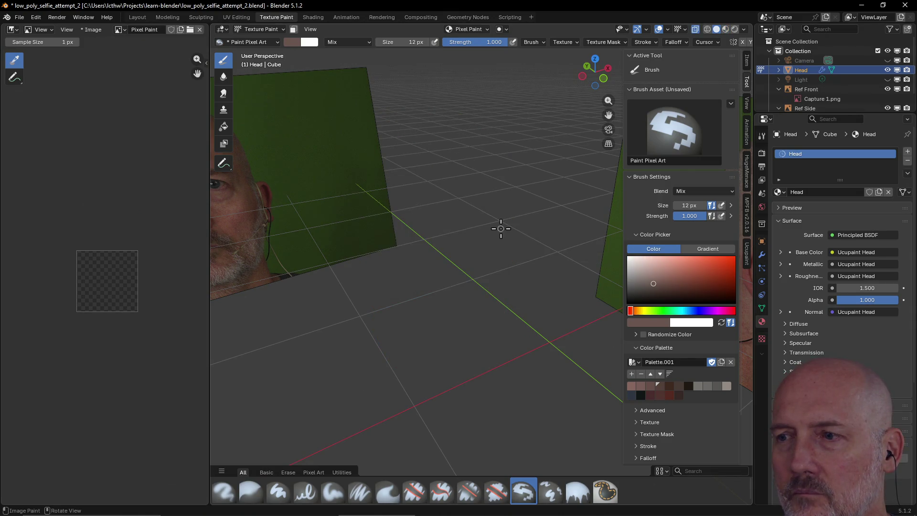
pyautogui.moveTo(501, 229); pyautogui.dragTo(470, 216, button='middle')
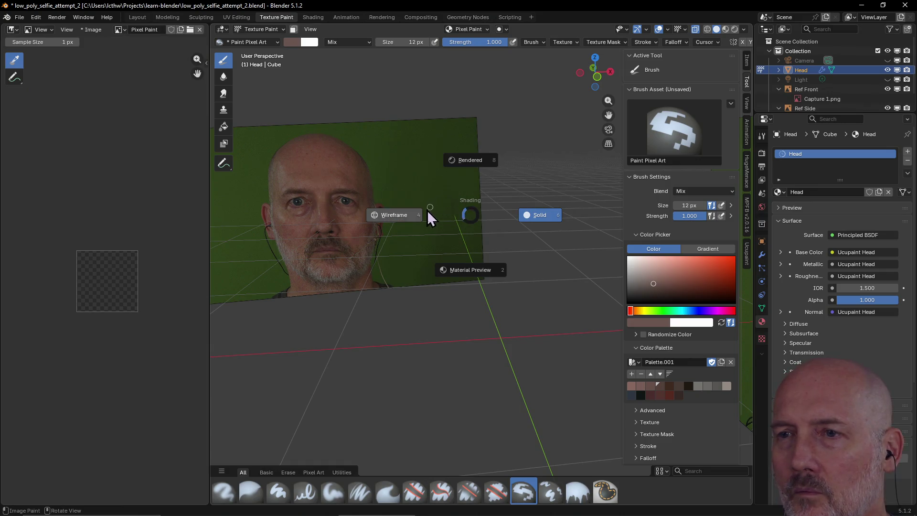
pyautogui.click(459, 271)
pyautogui.moveTo(460, 271)
pyautogui.mouseDown(button='middle')
pyautogui.moveTo(449, 231)
pyautogui.moveTo(466, 253)
pyautogui.moveTo(470, 226)
pyautogui.mouseUp(button='middle')
pyautogui.moveTo(389, 223)
pyautogui.mouseDown(button='middle')
pyautogui.moveTo(429, 198)
pyautogui.moveTo(350, 219)
pyautogui.mouseUp(button='middle')
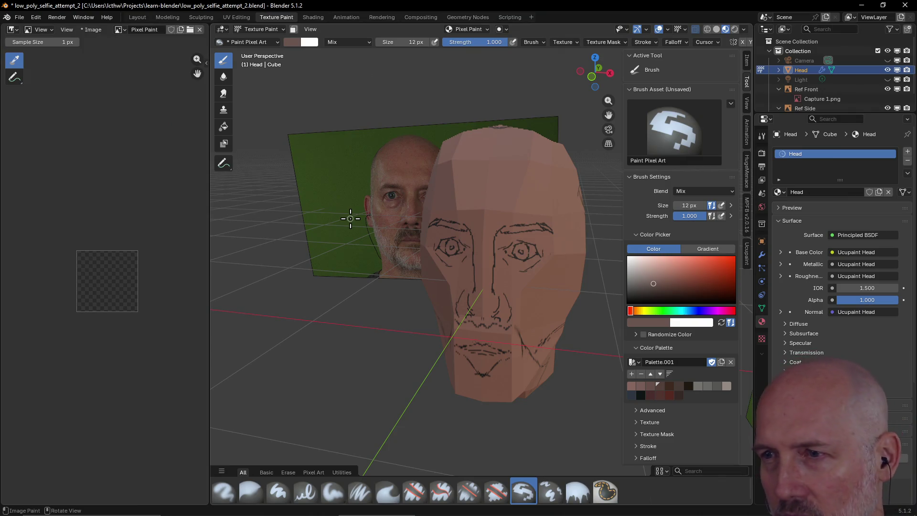
# Paint both irises dark blue and darken their upper parts with deeper blue strokes
pyautogui.click(632, 395)
pyautogui.moveTo(524, 254); pyautogui.dragTo(522, 251)
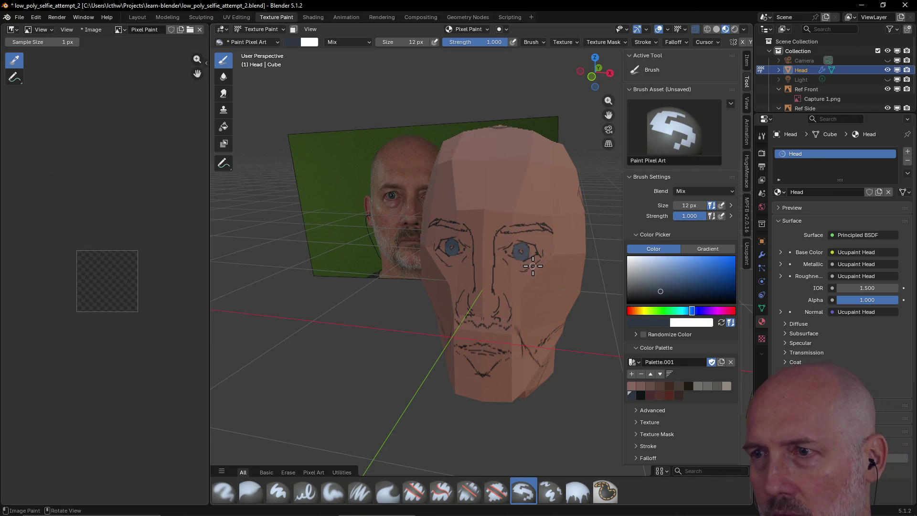
pyautogui.click(641, 392)
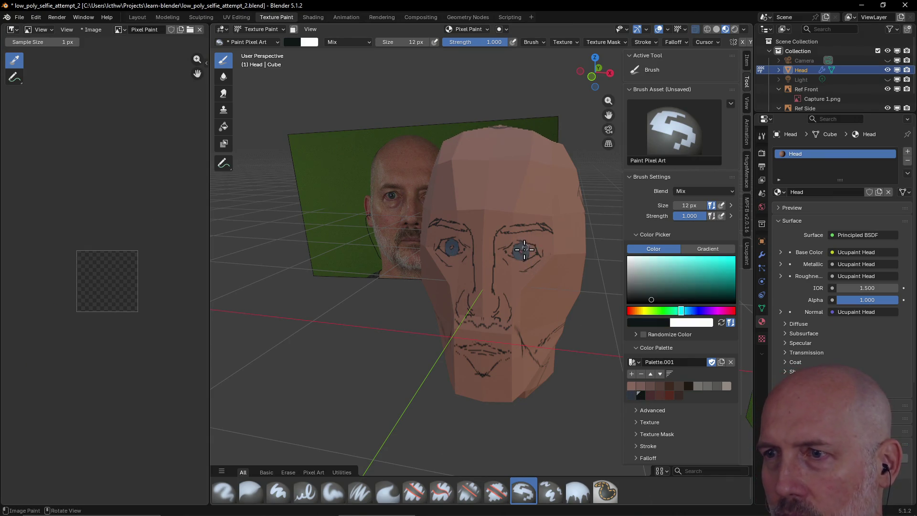
pyautogui.scroll(5, 525, 250)
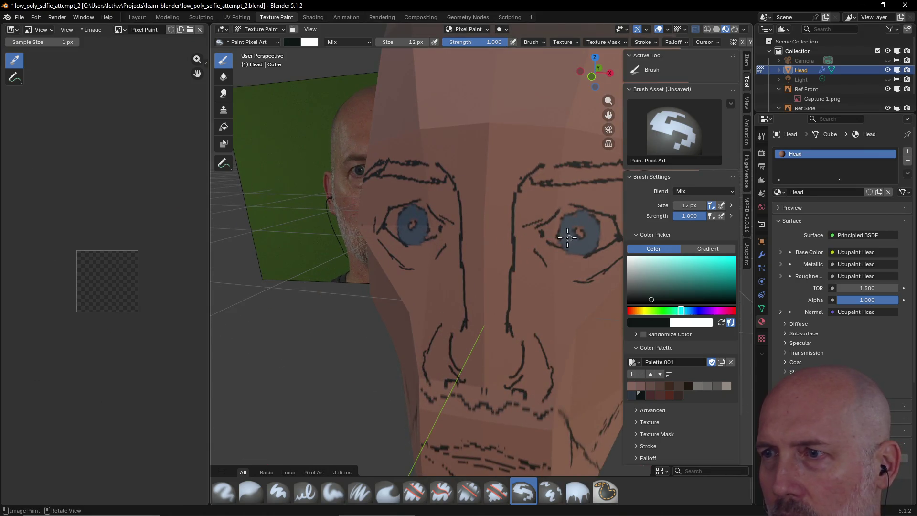
pyautogui.moveTo(581, 231); pyautogui.dragTo(579, 249)
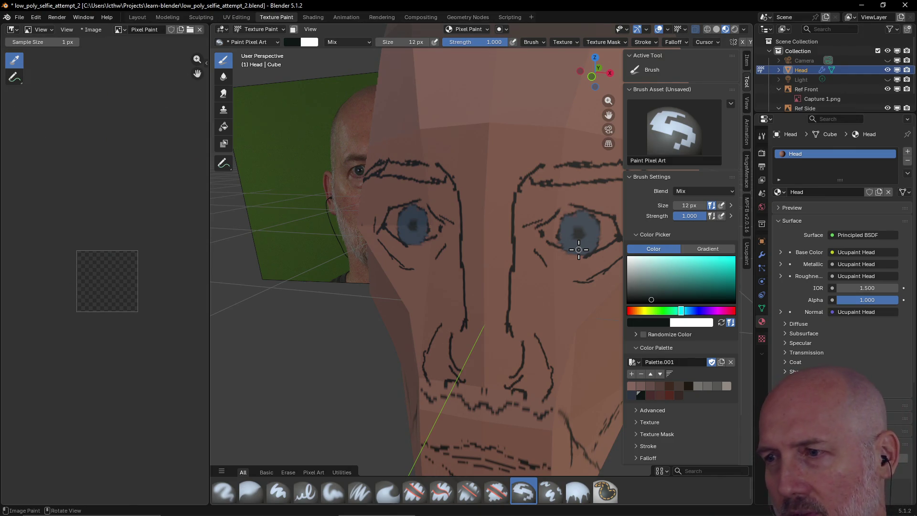
pyautogui.click(632, 394)
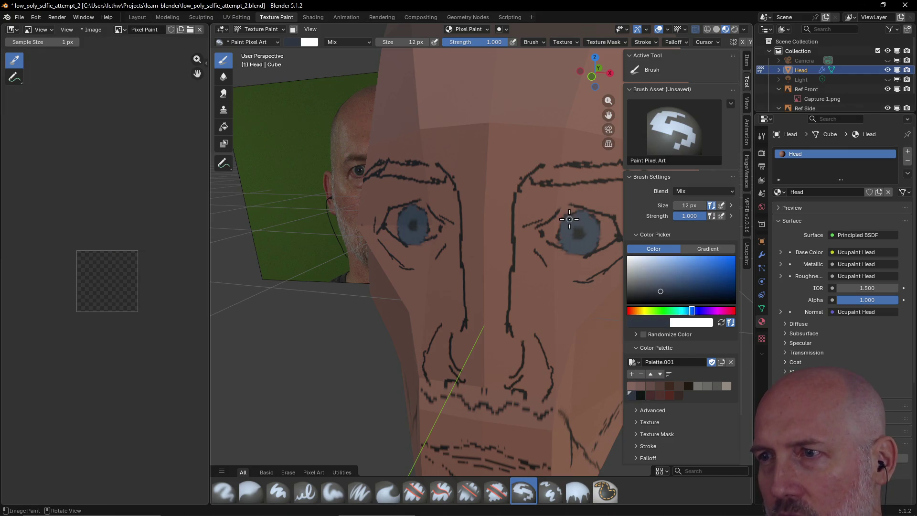
pyautogui.moveTo(574, 213)
pyautogui.mouseDown()
pyautogui.moveTo(590, 231)
pyautogui.moveTo(570, 214)
pyautogui.moveTo(591, 258)
pyautogui.mouseUp()
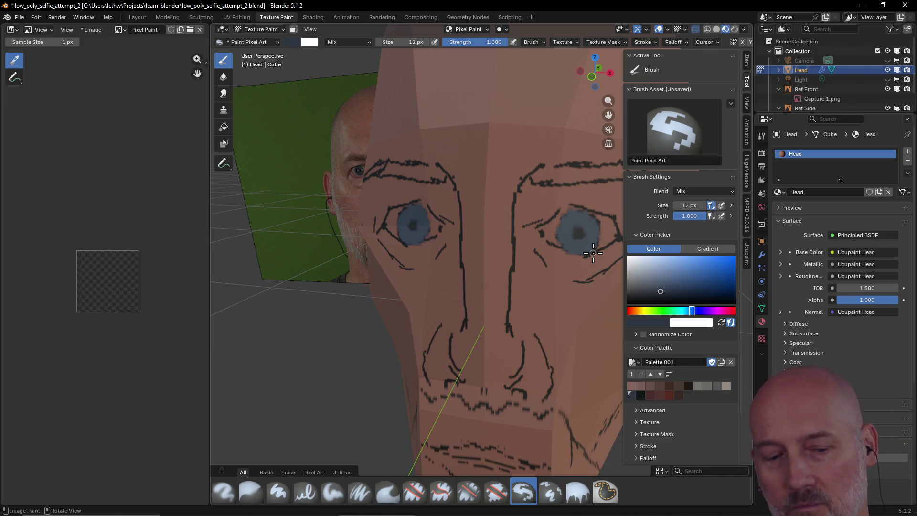
pyautogui.moveTo(593, 252)
pyautogui.mouseDown(button='middle')
pyautogui.moveTo(557, 245)
pyautogui.moveTo(600, 248)
pyautogui.mouseUp(button='middle')
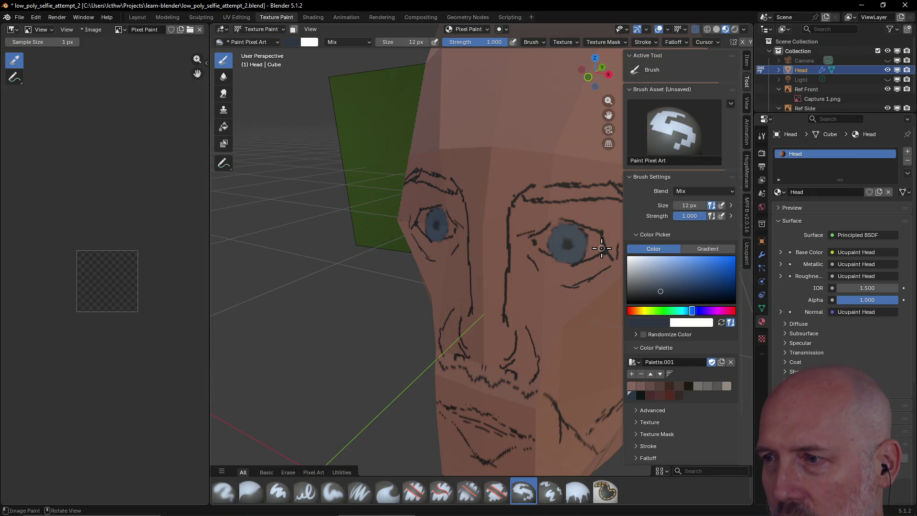
# Paint light eye whites beside and around both irises with the last light swatch
pyautogui.click(727, 386)
pyautogui.moveTo(588, 231); pyautogui.dragTo(585, 256)
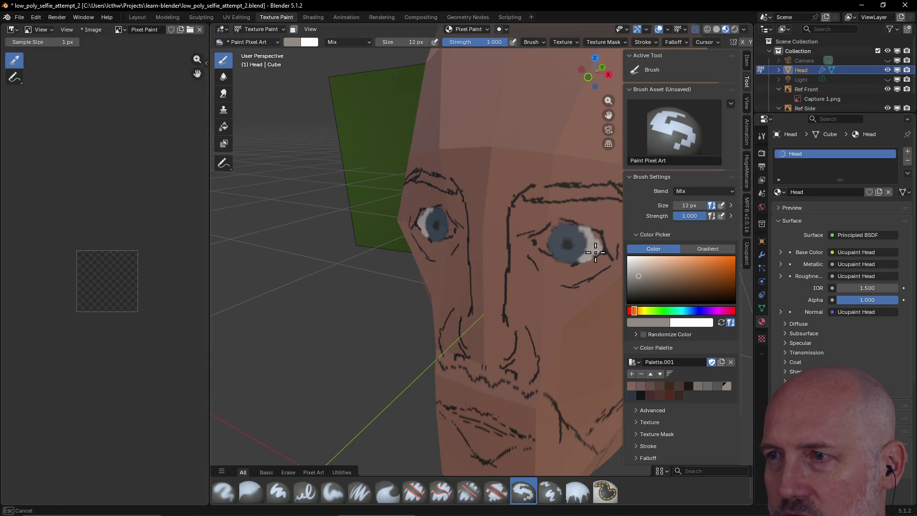
pyautogui.moveTo(595, 241)
pyautogui.mouseDown()
pyautogui.moveTo(552, 230)
pyautogui.moveTo(563, 243)
pyautogui.moveTo(545, 238)
pyautogui.mouseUp()
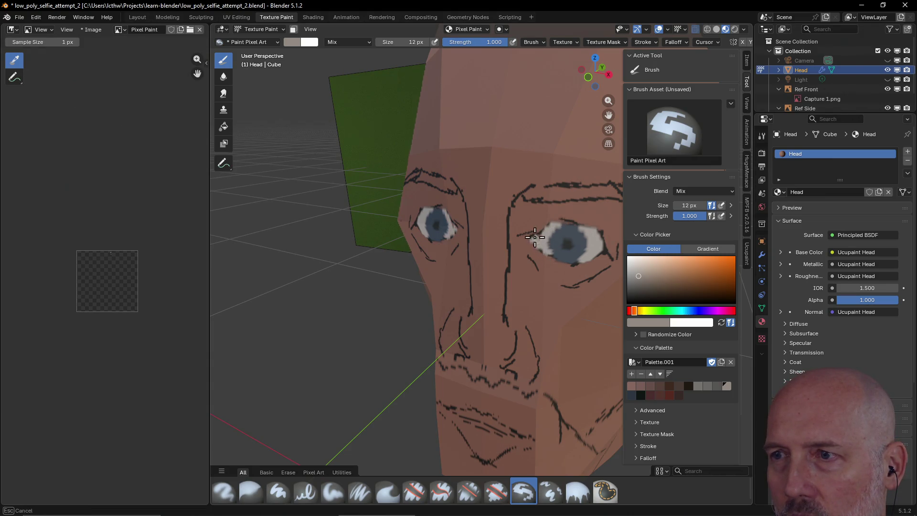
pyautogui.moveTo(541, 236); pyautogui.dragTo(537, 242)
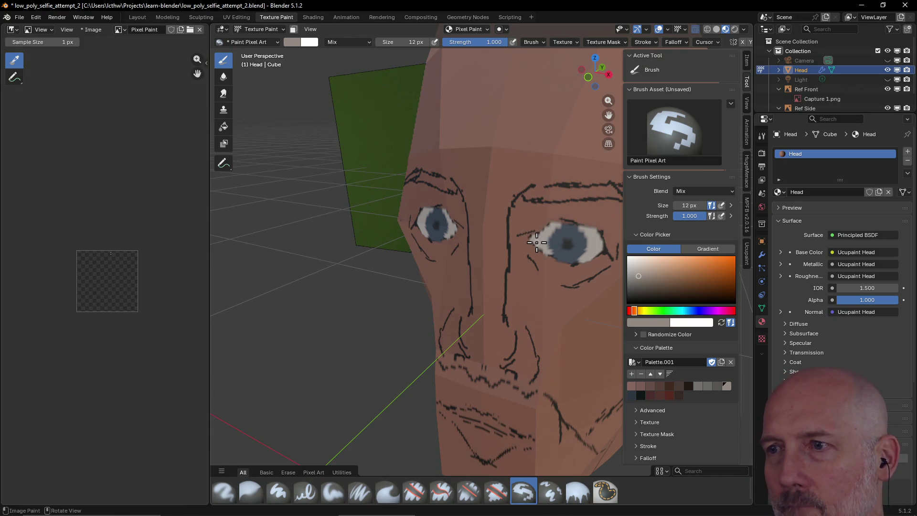
pyautogui.scroll(-5, 538, 242)
pyautogui.moveTo(536, 243); pyautogui.dragTo(523, 243, button='middle')
pyautogui.scroll(3, 523, 242)
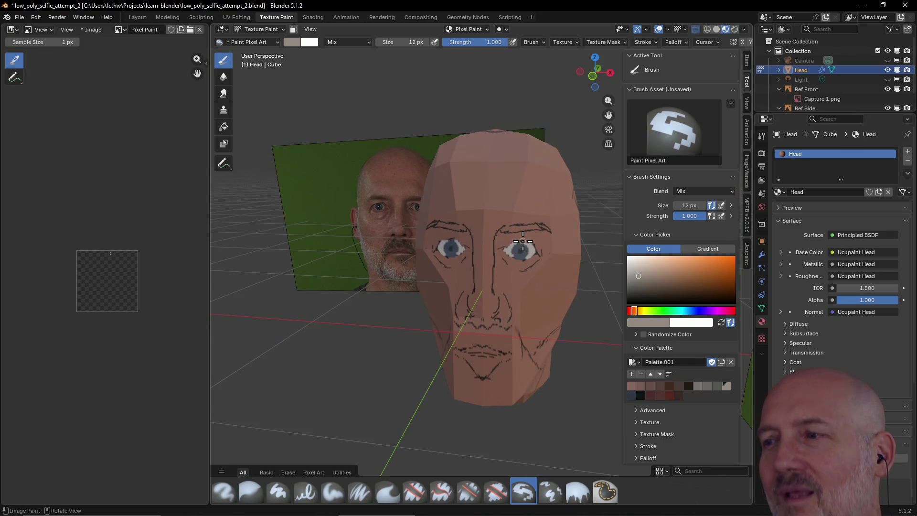
pyautogui.scroll(1, 523, 242)
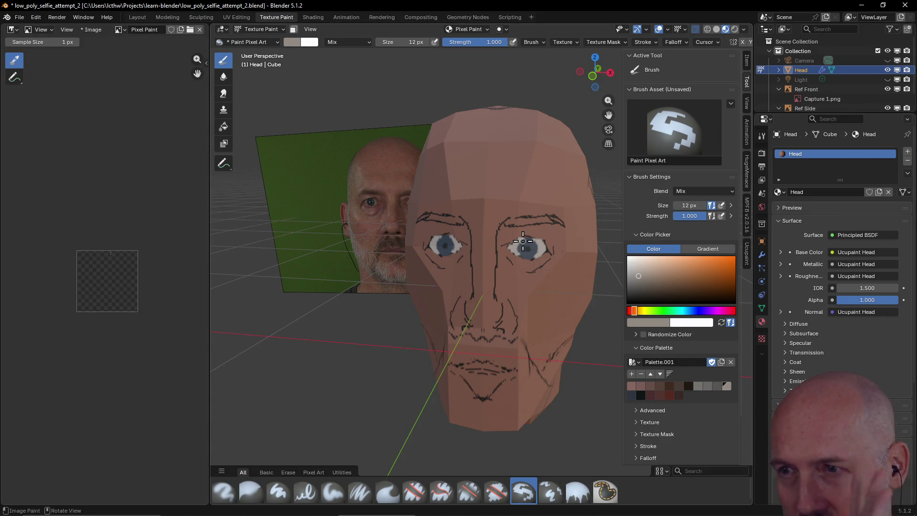
pyautogui.moveTo(297, 204)
pyautogui.mouseDown(button='middle')
pyautogui.moveTo(351, 205)
pyautogui.moveTo(283, 199)
pyautogui.mouseUp(button='middle')
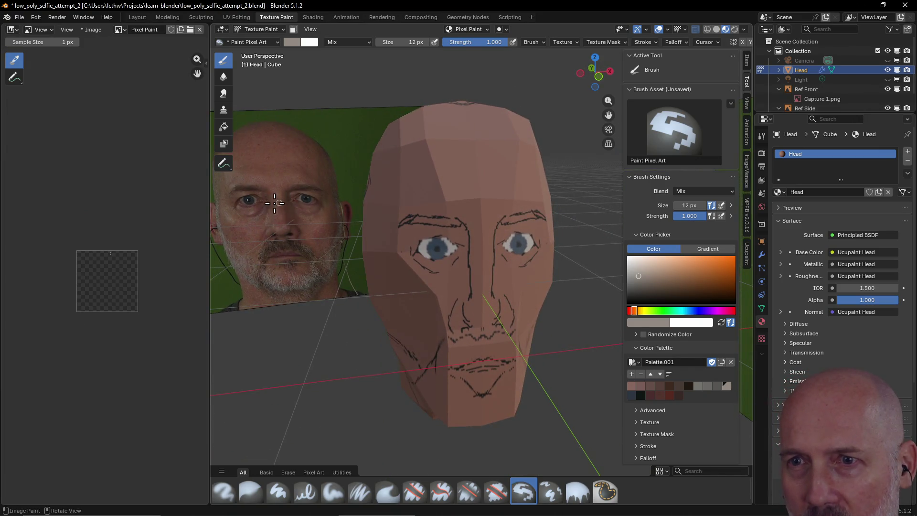
pyautogui.moveTo(268, 204)
pyautogui.mouseDown(button='middle')
pyautogui.moveTo(432, 231)
pyautogui.moveTo(490, 224)
pyautogui.mouseUp(button='middle')
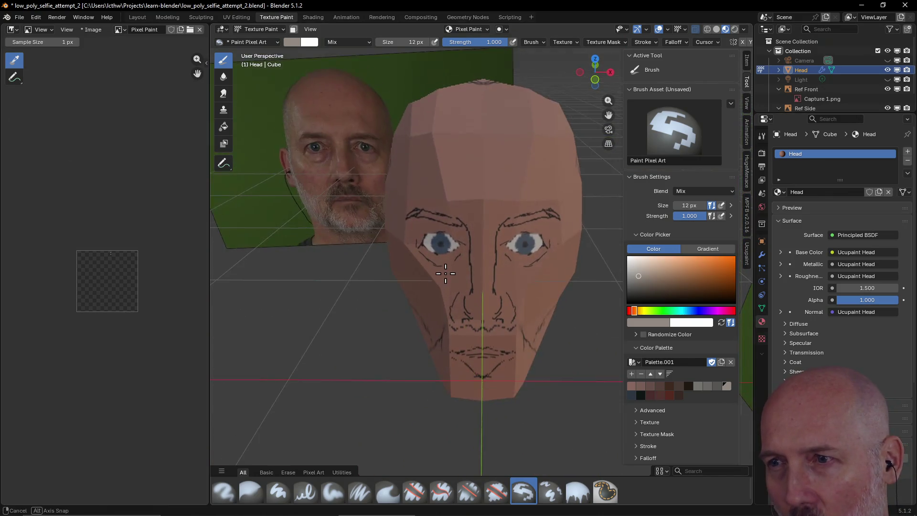
pyautogui.moveTo(485, 262)
pyautogui.mouseDown(button='middle')
pyautogui.moveTo(352, 282)
pyautogui.moveTo(241, 313)
pyautogui.mouseUp(button='middle')
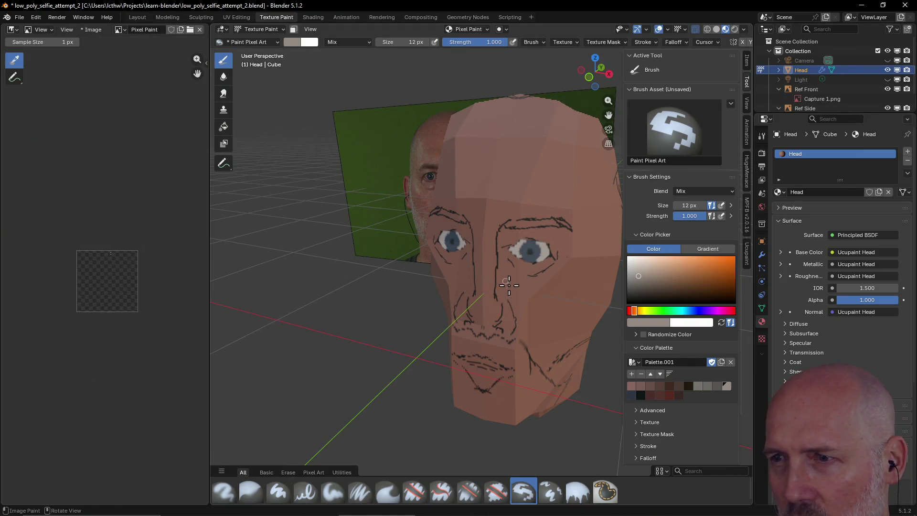
pyautogui.moveTo(500, 262); pyautogui.dragTo(514, 242, button='middle')
pyautogui.moveTo(520, 242); pyautogui.dragTo(519, 240, button='middle')
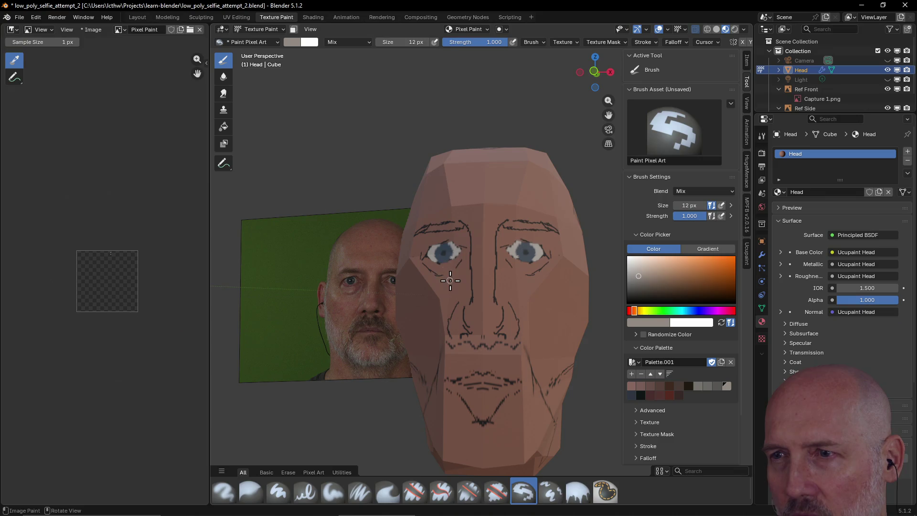
pyautogui.moveTo(451, 280)
pyautogui.mouseDown(button='middle')
pyautogui.moveTo(466, 320)
pyautogui.moveTo(367, 324)
pyautogui.mouseUp(button='middle')
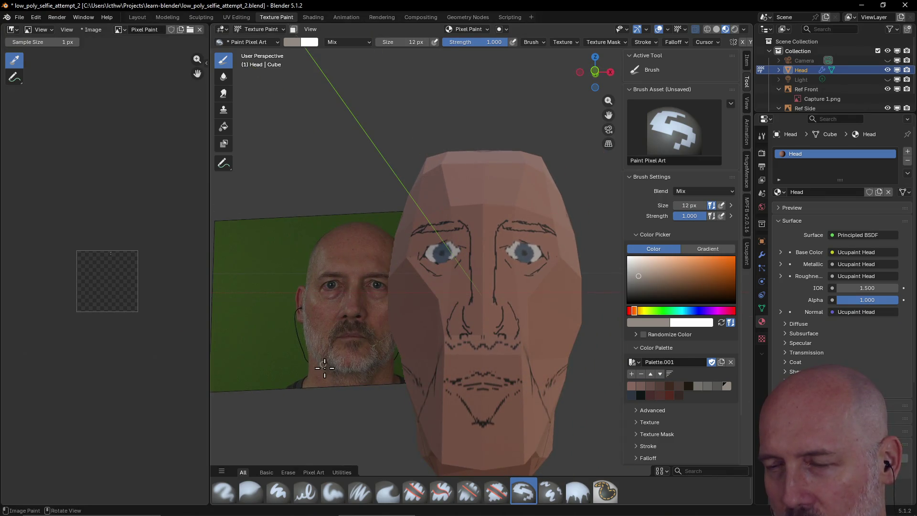
pyautogui.moveTo(516, 365); pyautogui.dragTo(470, 259, button='middle')
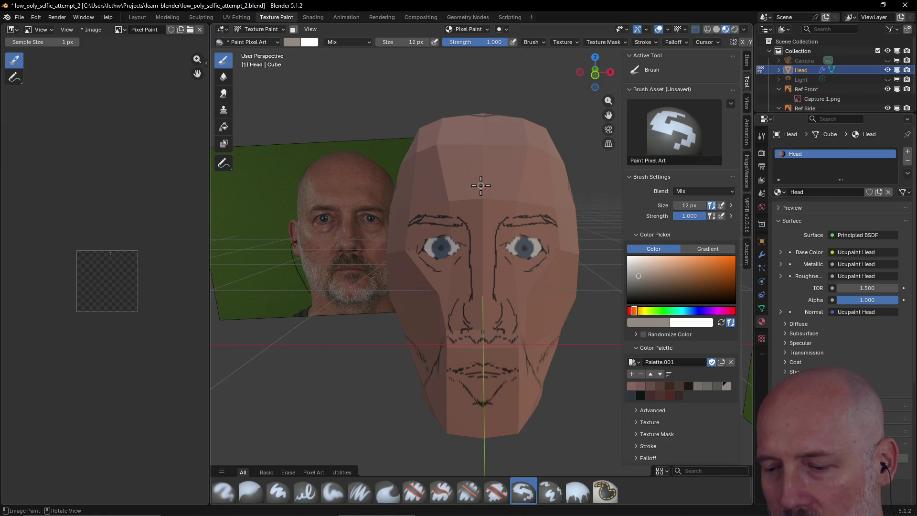
pyautogui.moveTo(481, 185); pyautogui.dragTo(480, 186, button='middle')
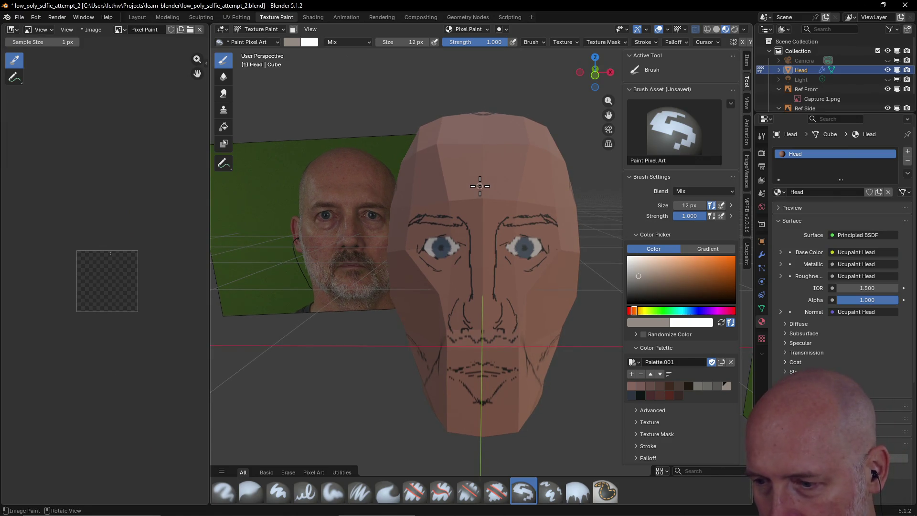
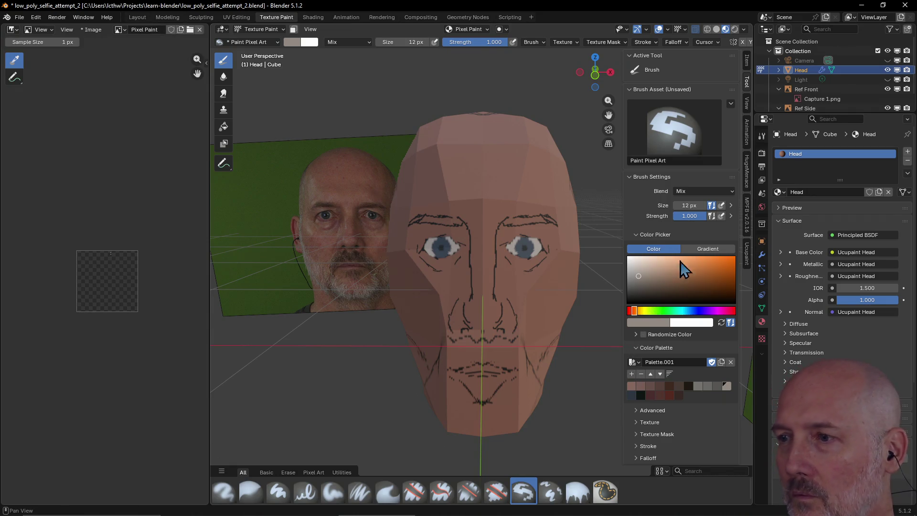
# Remove the Pixel Paint layer from the Ucupaint layer list, leaving only Sketch
pyautogui.click(746, 256)
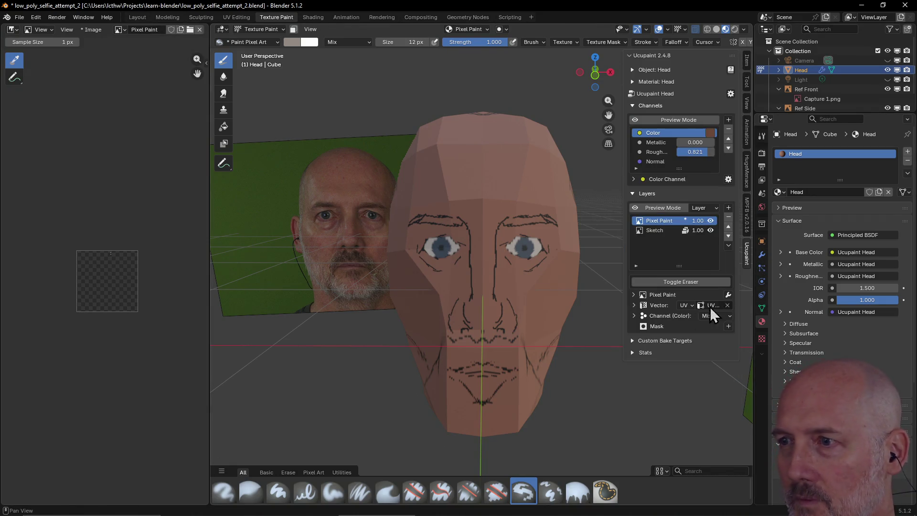
pyautogui.rightClick(662, 223)
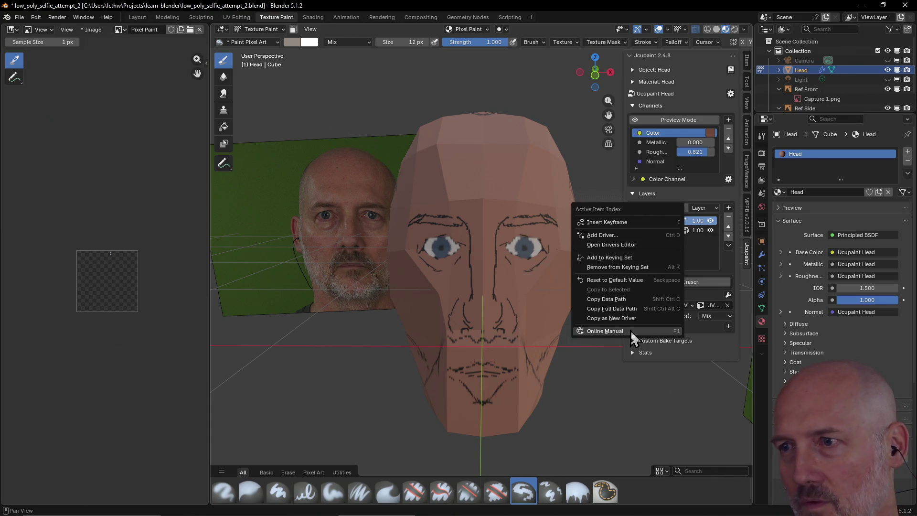
pyautogui.click(698, 250)
pyautogui.click(731, 218)
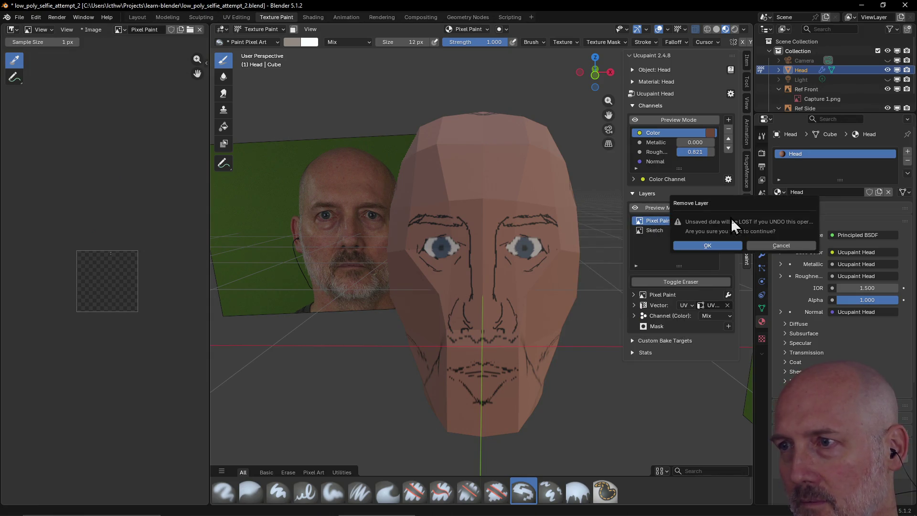
pyautogui.click(709, 246)
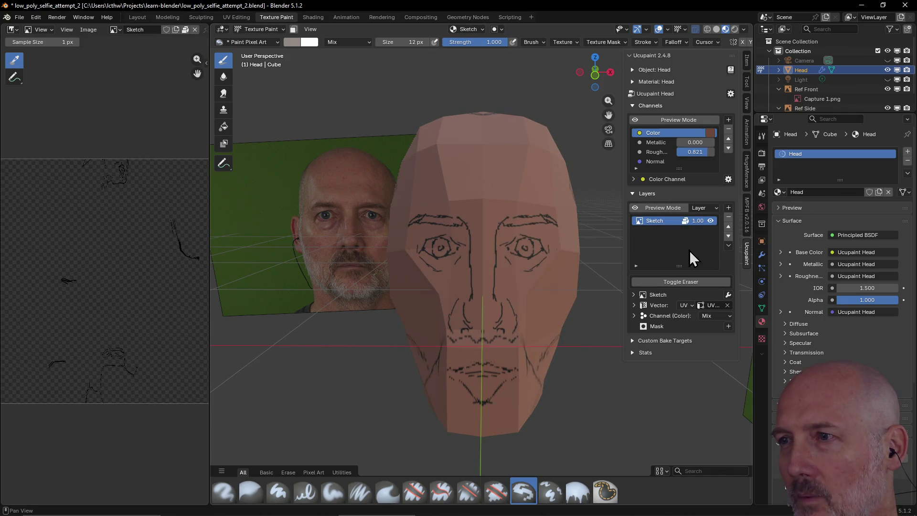
# Start a new image layer with a custom 256×256 resolution
pyautogui.click(728, 207)
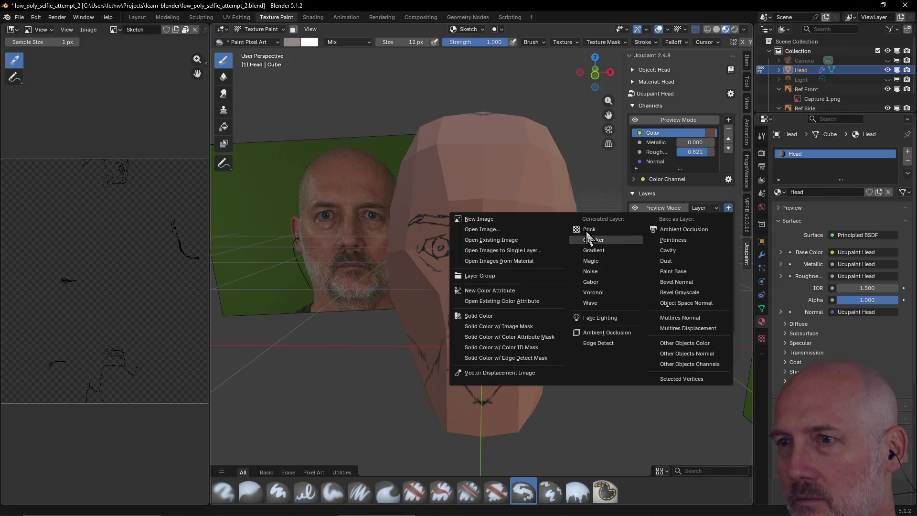
pyautogui.click(467, 219)
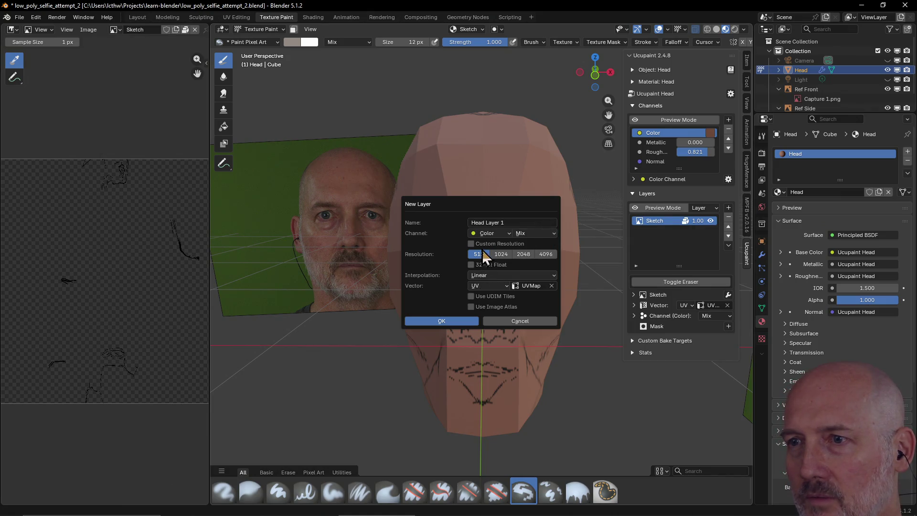
pyautogui.click(472, 244)
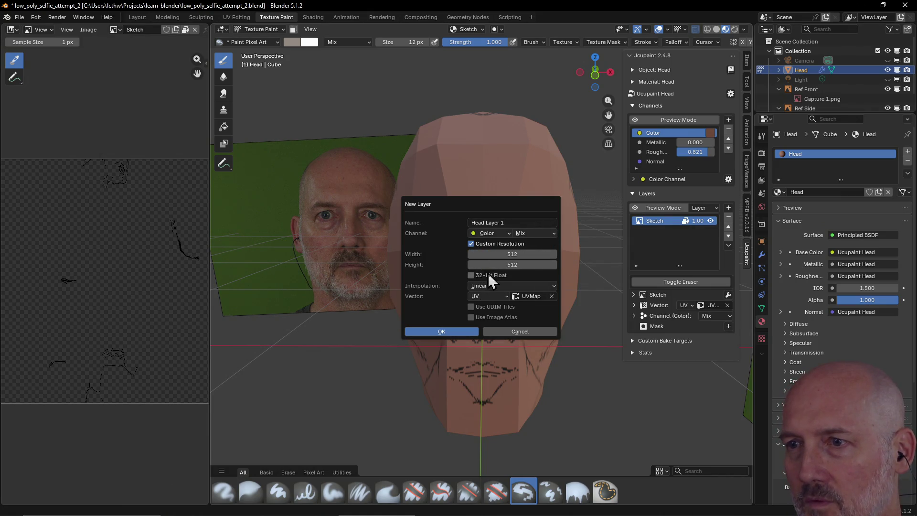
pyautogui.click(511, 255)
pyautogui.write('256')
pyautogui.click(512, 265)
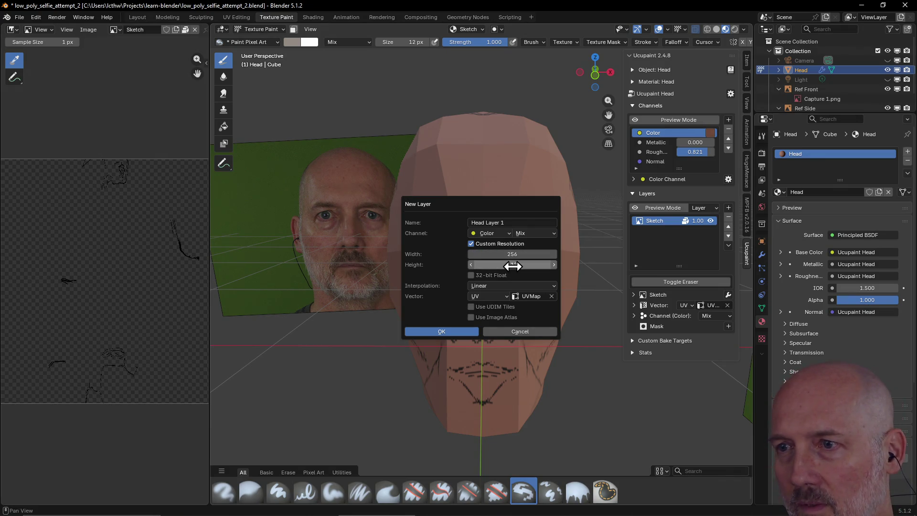
pyautogui.write('256')
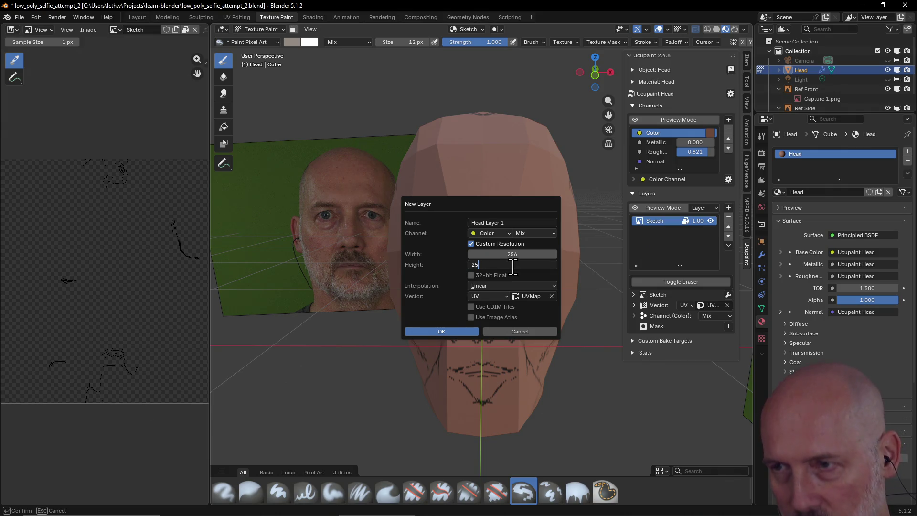
pyautogui.press('Return')
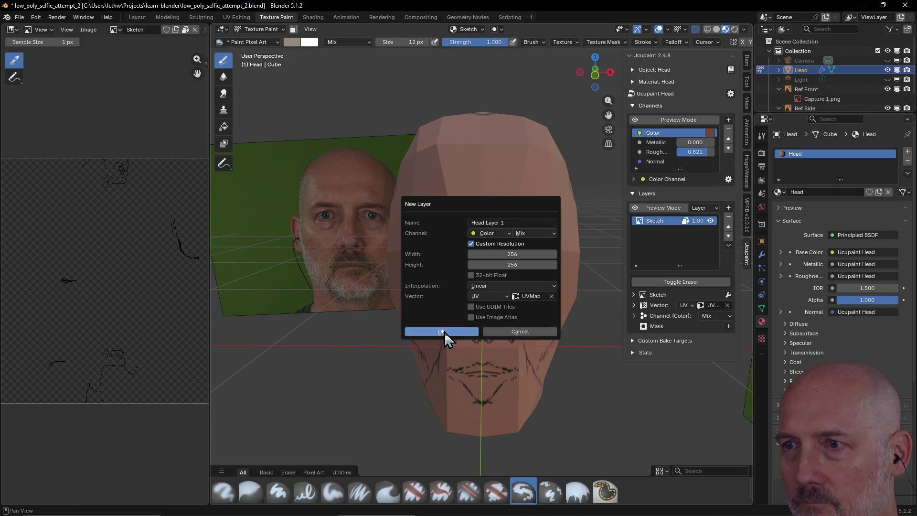
# Set the layer's blending to Add and interpolation to Closest, creating Head Layer 1
pyautogui.click(555, 234)
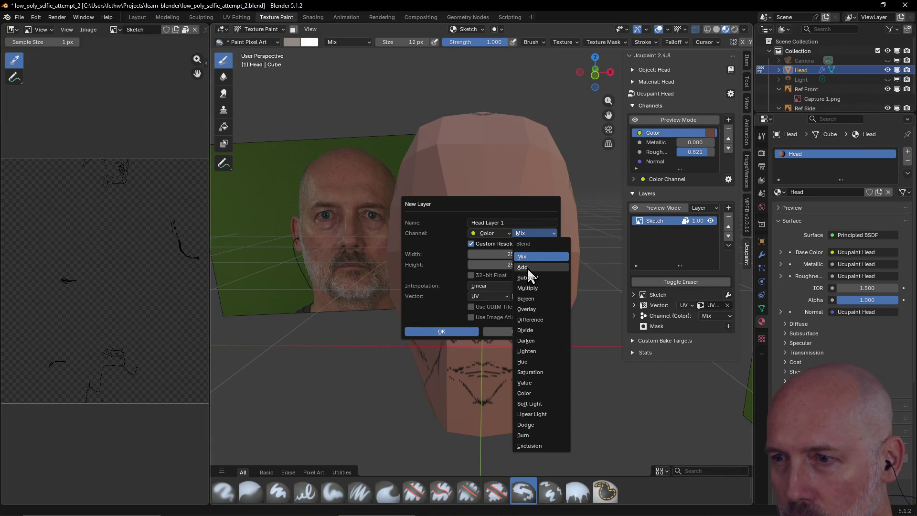
pyautogui.click(528, 269)
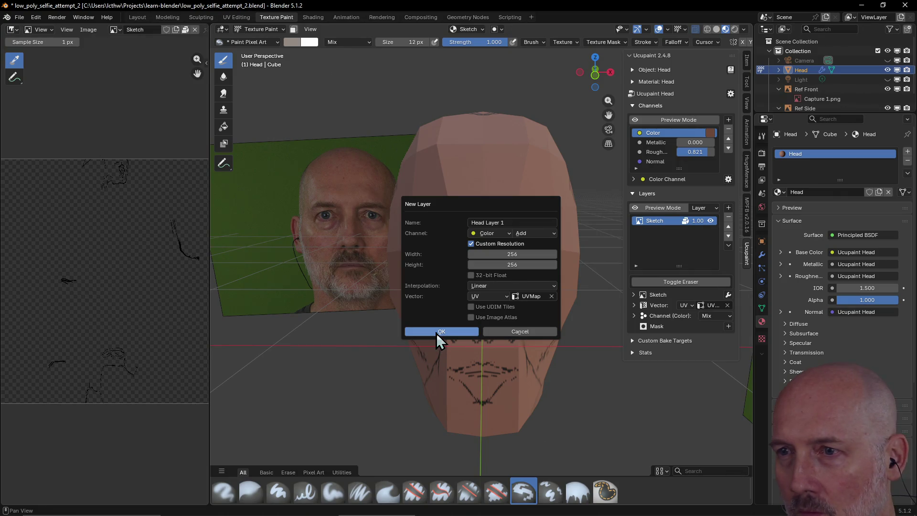
pyautogui.click(527, 285)
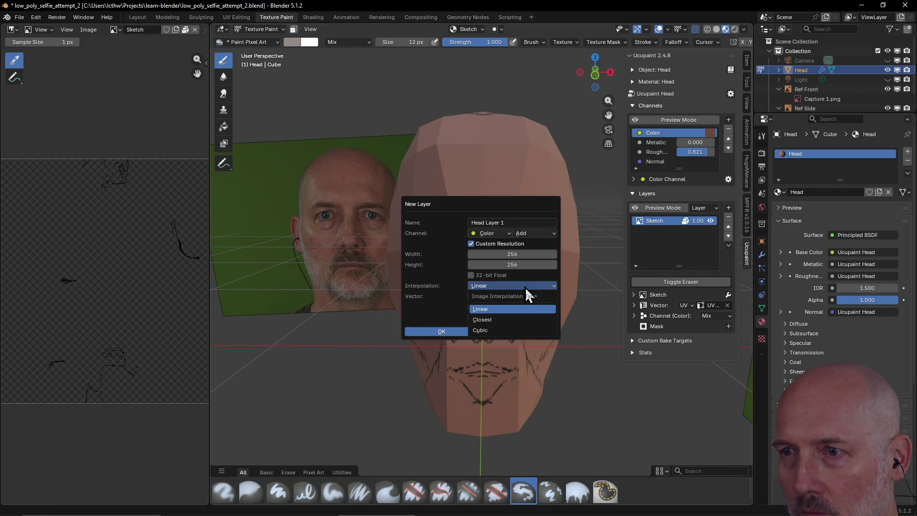
pyautogui.click(504, 320)
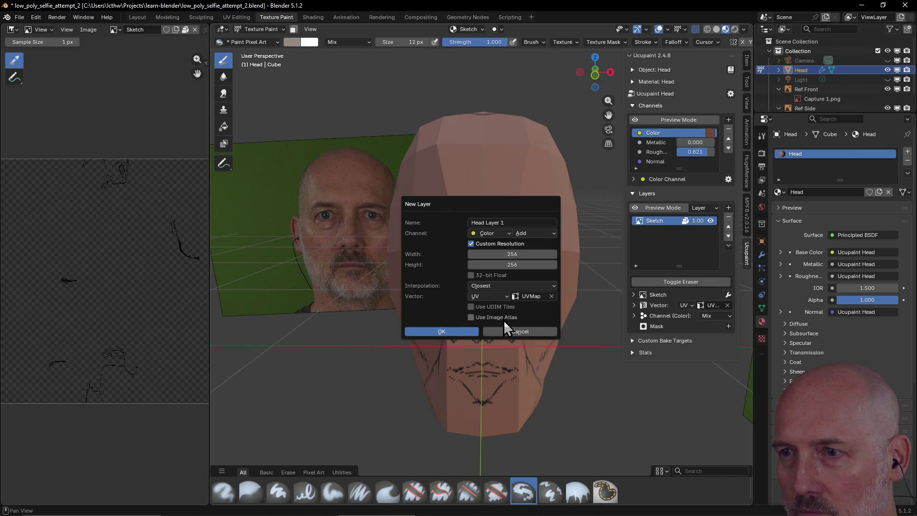
pyautogui.click(438, 333)
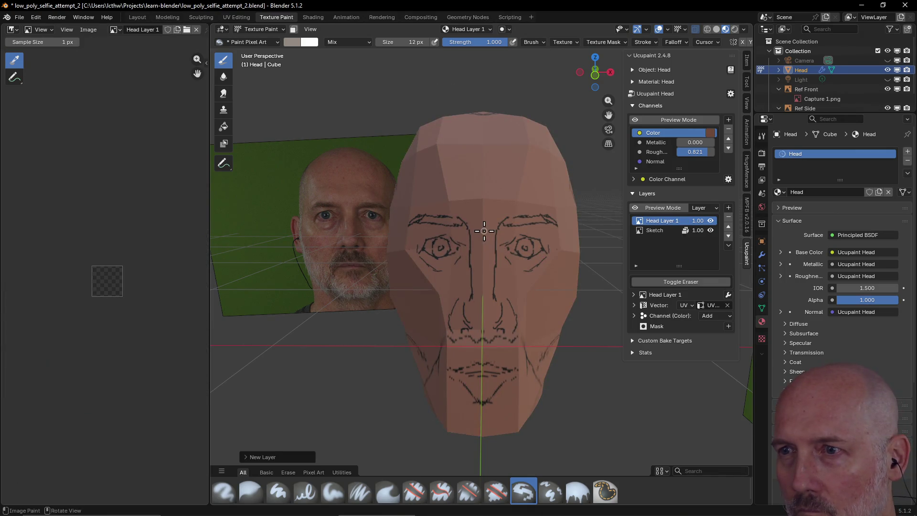
pyautogui.press('s')
pyautogui.moveTo(486, 250)
pyautogui.mouseDown()
pyautogui.moveTo(479, 265)
pyautogui.moveTo(493, 265)
pyautogui.mouseUp()
pyautogui.moveTo(483, 219)
pyautogui.mouseDown()
pyautogui.moveTo(502, 185)
pyautogui.moveTo(534, 179)
pyautogui.moveTo(499, 208)
pyautogui.mouseUp()
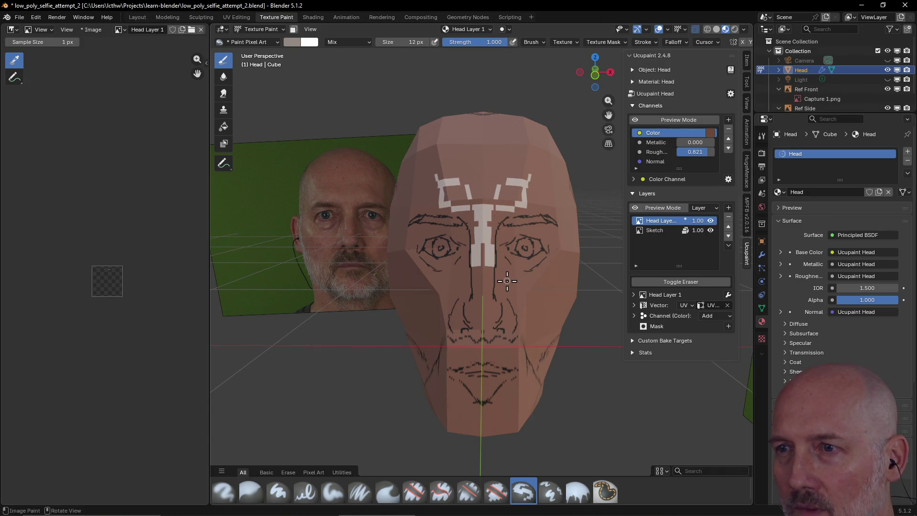
pyautogui.scroll(3, 494, 237)
pyautogui.scroll(-1, 487, 256)
pyautogui.scroll(-2, 492, 259)
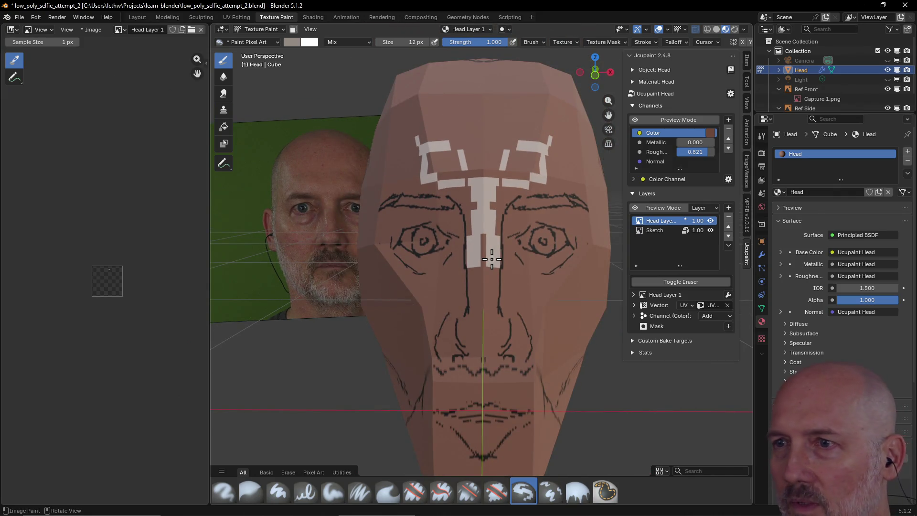
pyautogui.hotkey('ctrl', 'z')
pyautogui.hotkey('ctrl', 'z')
pyautogui.hotkey('ctrl', 'z')
pyautogui.hotkey('ctrl', 'z')
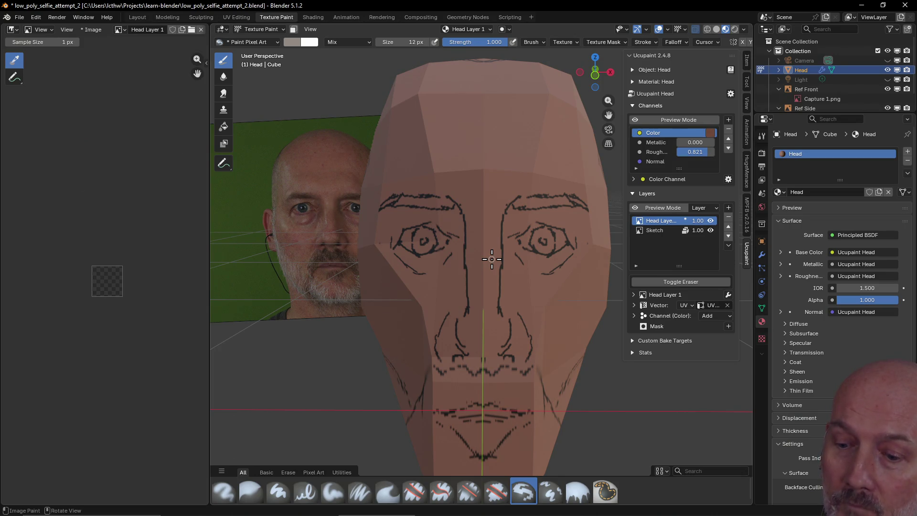
pyautogui.click(558, 240)
pyautogui.moveTo(557, 242)
pyautogui.mouseDown()
pyautogui.moveTo(562, 231)
pyautogui.moveTo(561, 255)
pyautogui.mouseUp()
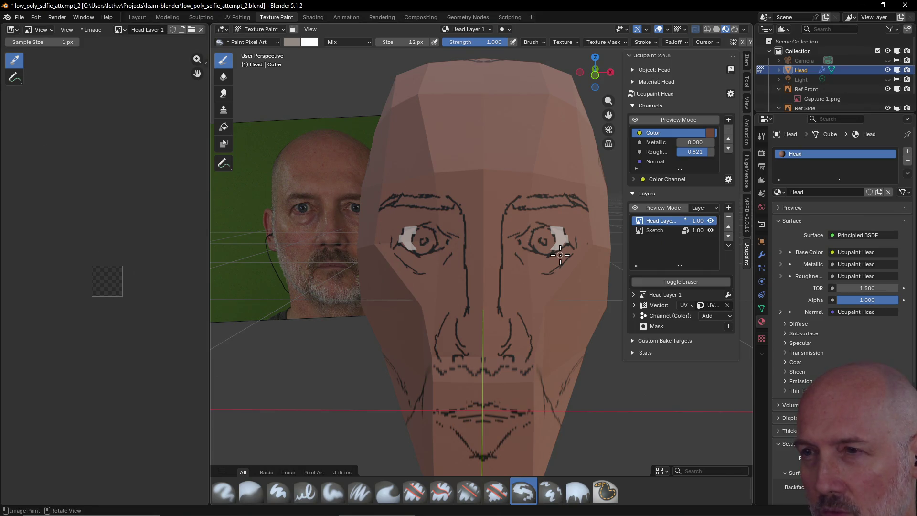
pyautogui.hotkey('ctrl', 'z')
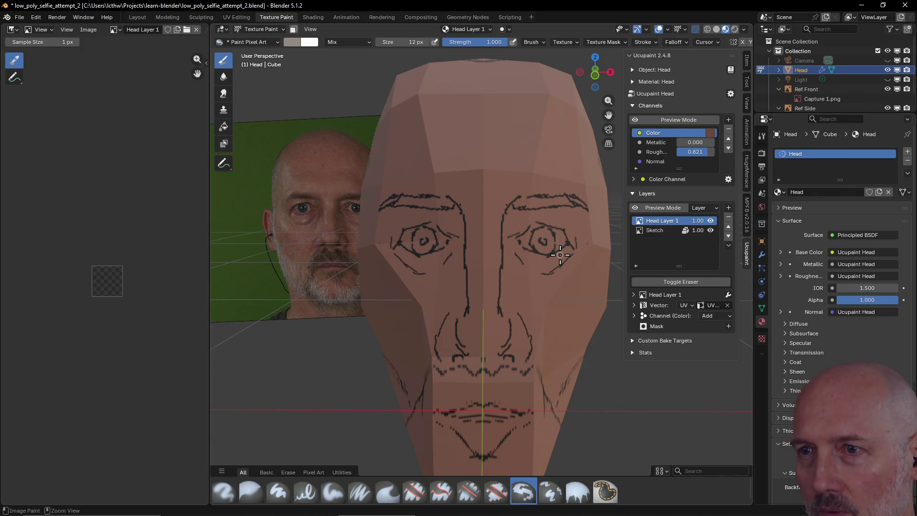
pyautogui.click(729, 215)
# Create a new 512×512 image layer with Mix blending, Closest interpolation and UV mapping
pyautogui.click(728, 209)
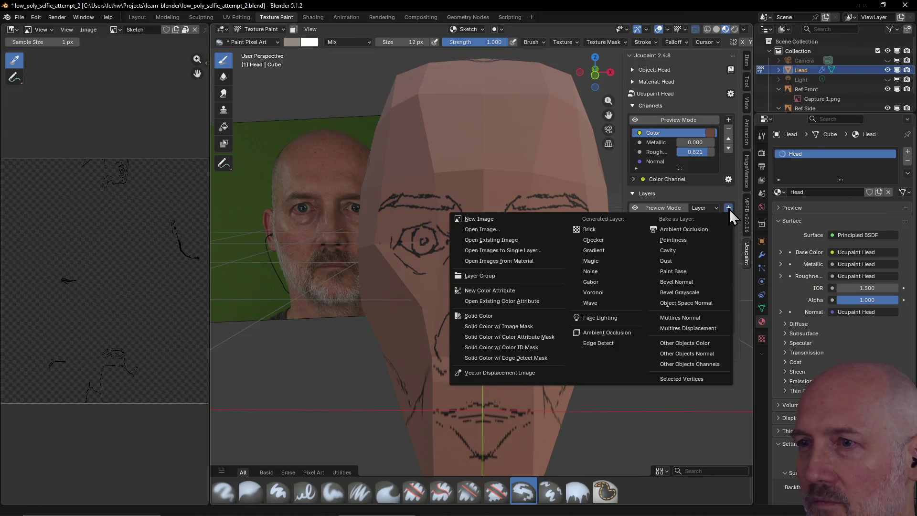
pyautogui.click(505, 219)
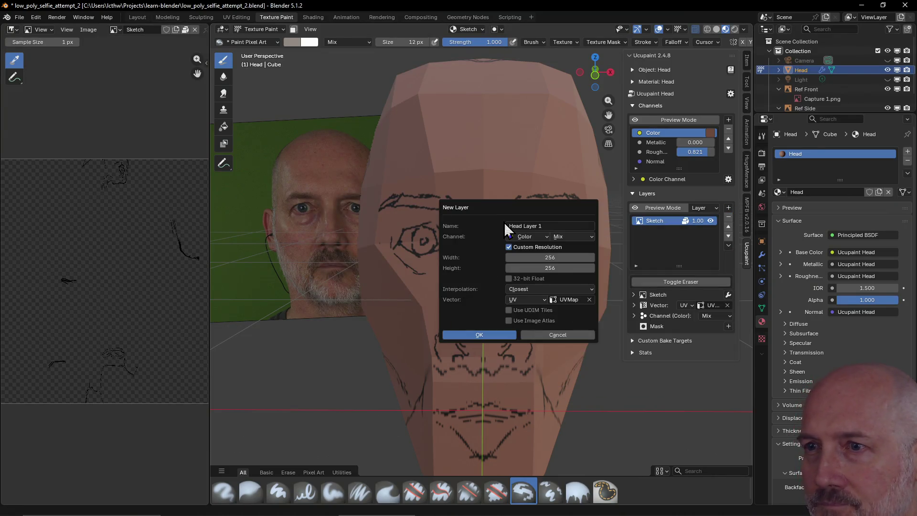
pyautogui.click(554, 261)
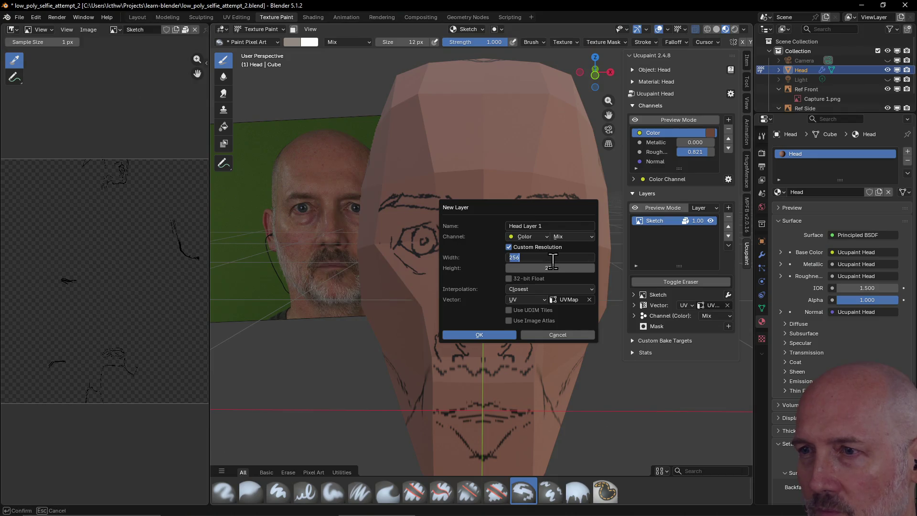
pyautogui.write('512')
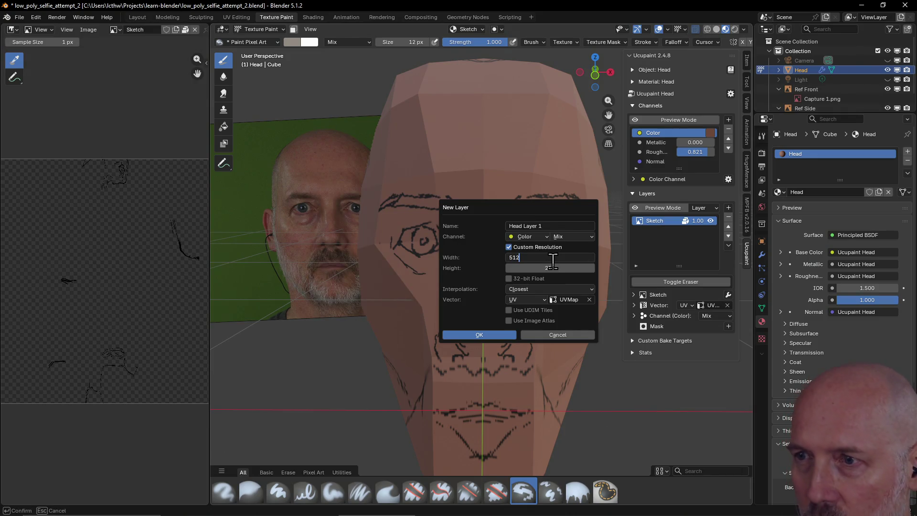
pyautogui.press('Return')
pyautogui.click(556, 268)
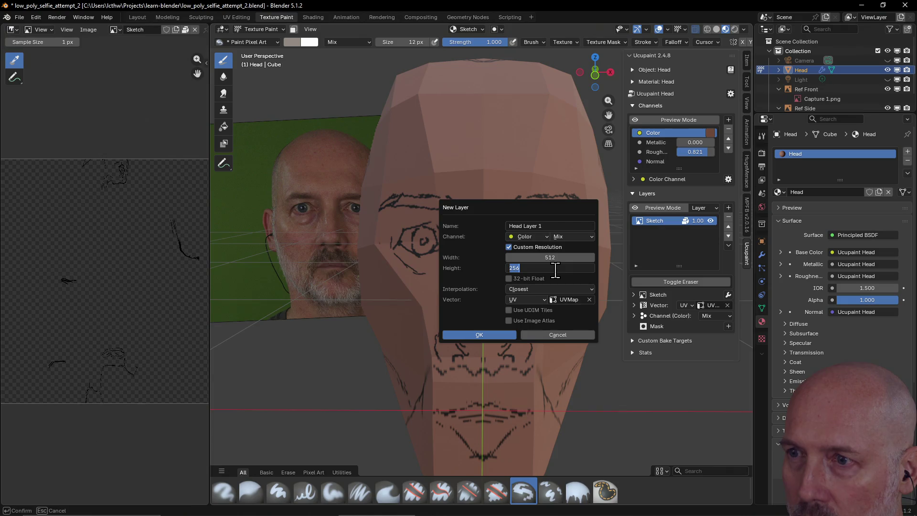
pyautogui.write('512')
pyautogui.press('Return')
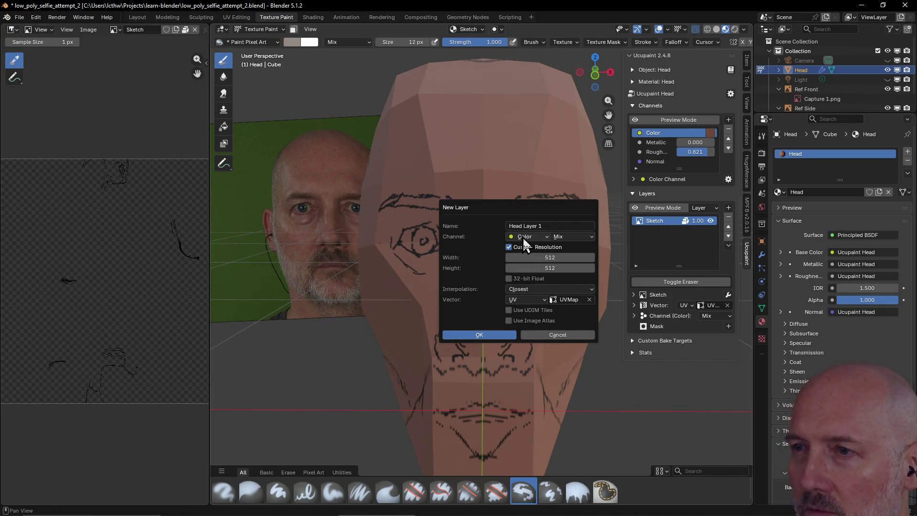
pyautogui.click(532, 297)
pyautogui.click(526, 323)
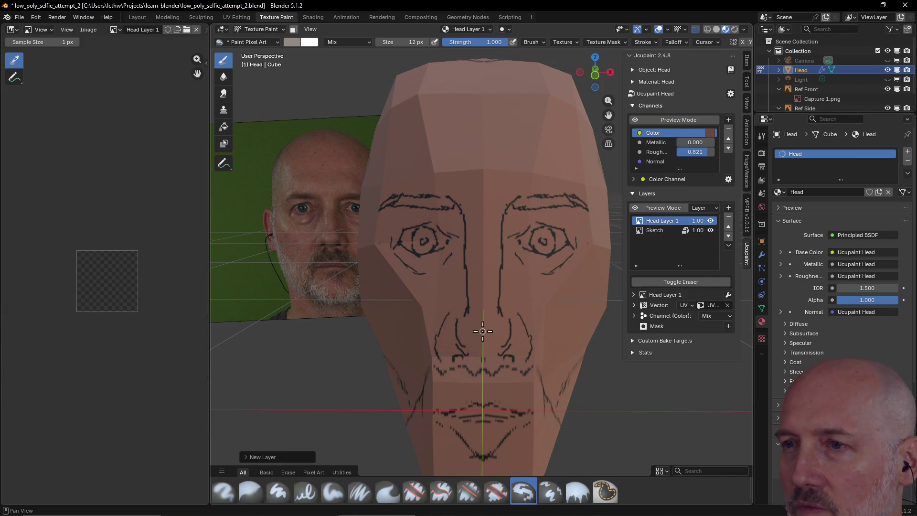
# Paint white around both eyes, then dark blue irises into them
pyautogui.moveTo(530, 231)
pyautogui.mouseDown()
pyautogui.moveTo(529, 244)
pyautogui.moveTo(564, 241)
pyautogui.moveTo(561, 258)
pyautogui.mouseUp()
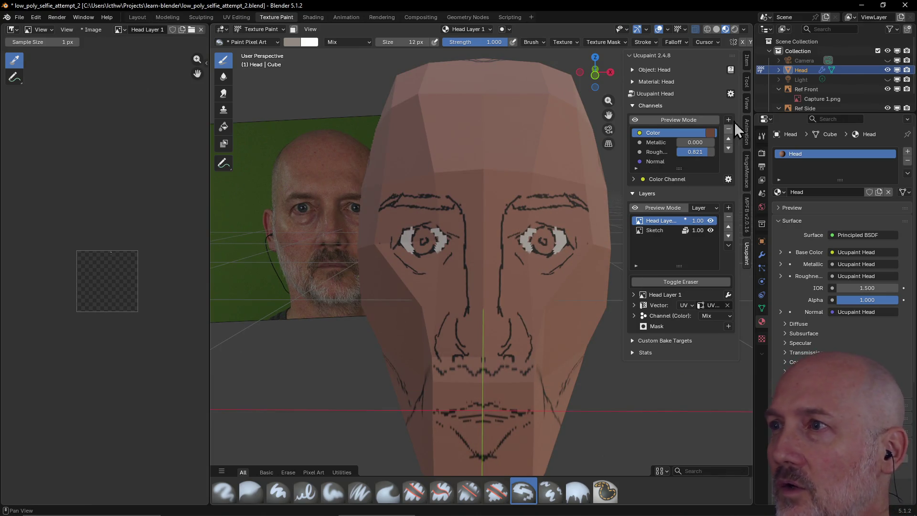
pyautogui.click(747, 81)
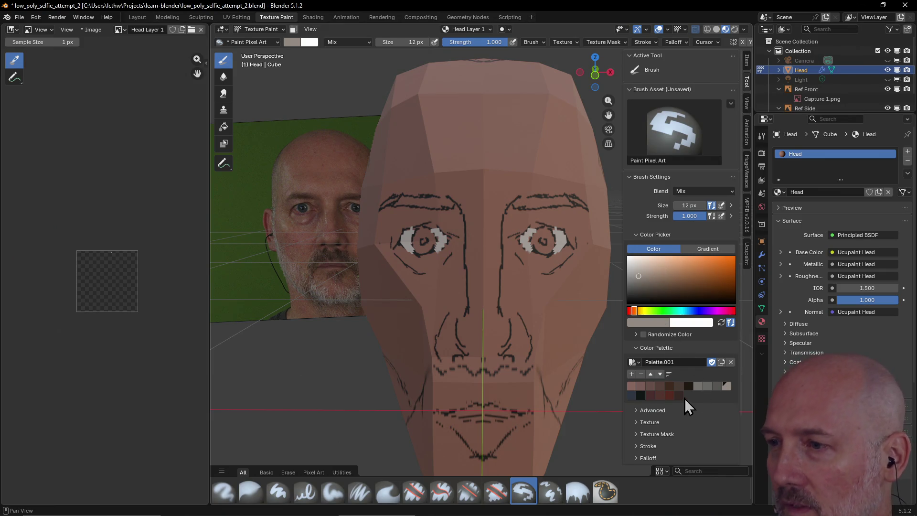
pyautogui.click(631, 395)
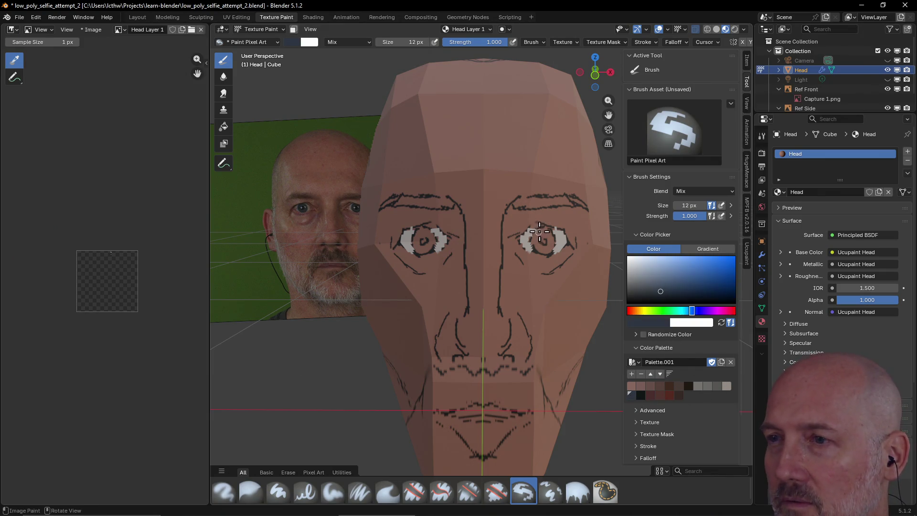
pyautogui.moveTo(540, 230)
pyautogui.mouseDown()
pyautogui.moveTo(532, 237)
pyautogui.moveTo(543, 250)
pyautogui.moveTo(551, 242)
pyautogui.moveTo(536, 241)
pyautogui.moveTo(553, 223)
pyautogui.moveTo(539, 228)
pyautogui.mouseUp()
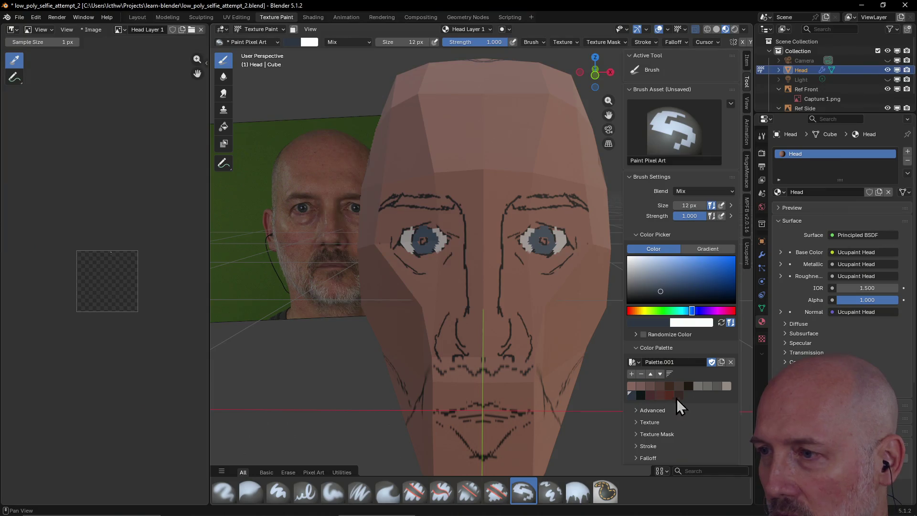
pyautogui.click(727, 386)
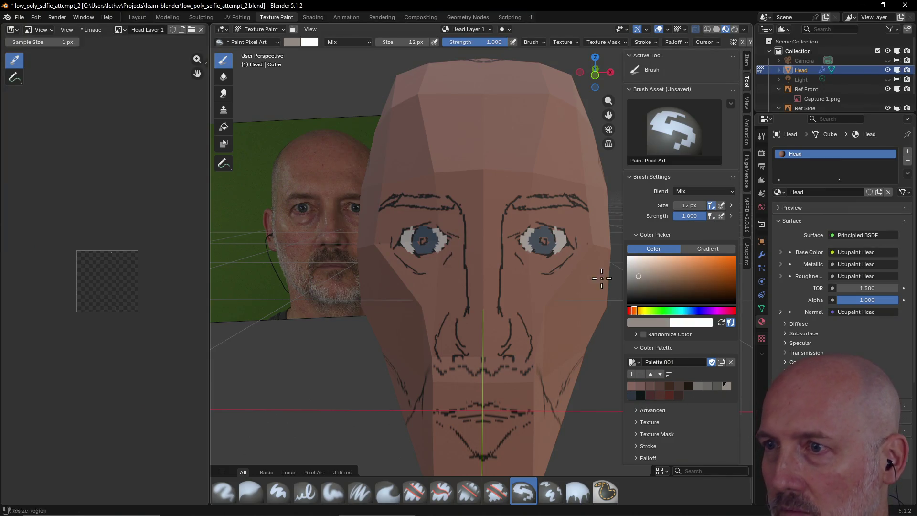
# Add light grey to the iris tops, darken the pupils with dark blue, and paint dark brown eyebrows
pyautogui.click(536, 229)
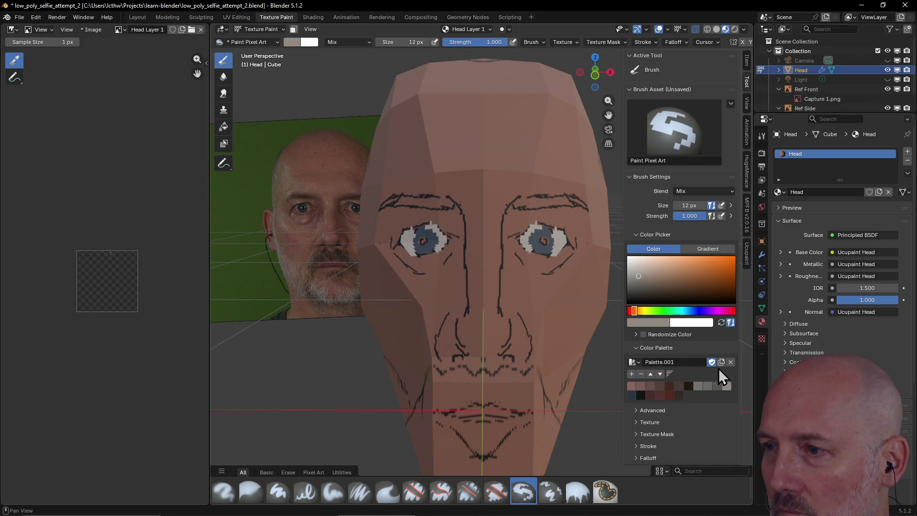
pyautogui.click(632, 395)
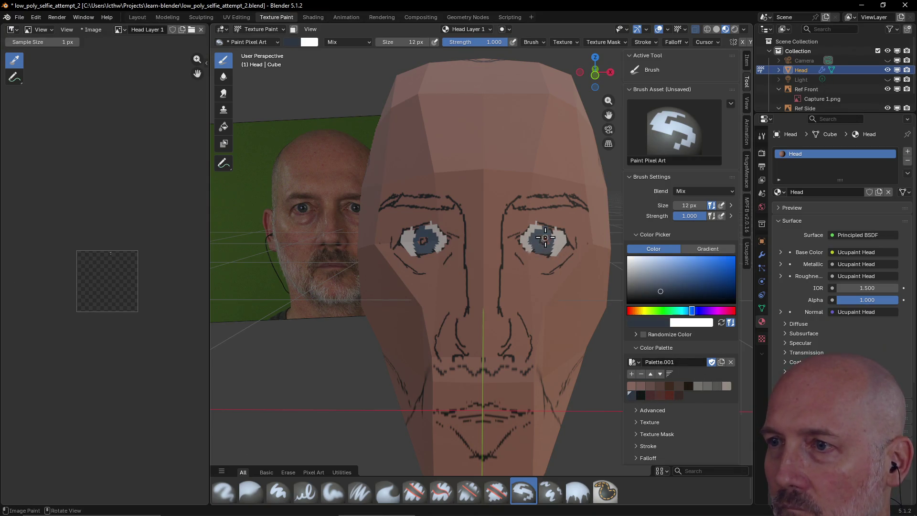
pyautogui.moveTo(548, 234)
pyautogui.mouseDown()
pyautogui.moveTo(550, 243)
pyautogui.moveTo(542, 230)
pyautogui.moveTo(543, 239)
pyautogui.mouseUp()
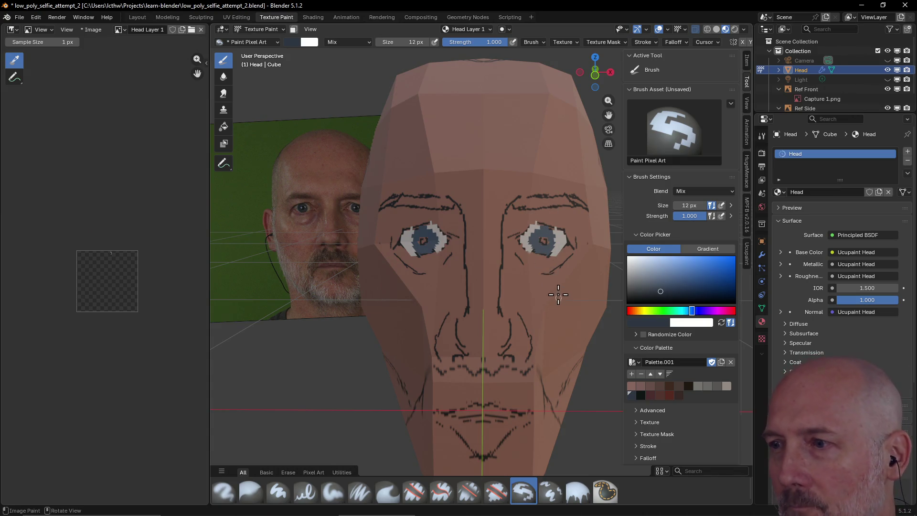
pyautogui.click(680, 394)
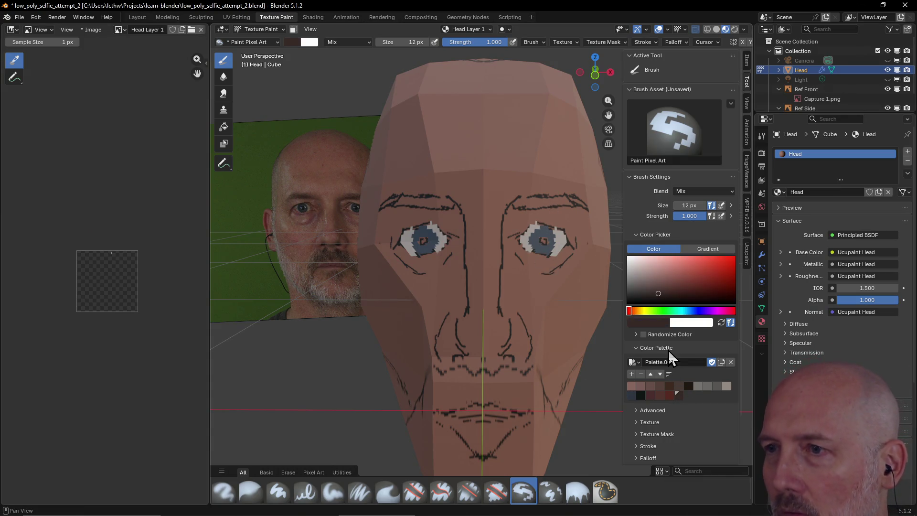
pyautogui.moveTo(522, 204)
pyautogui.mouseDown()
pyautogui.moveTo(573, 199)
pyautogui.moveTo(580, 202)
pyautogui.moveTo(516, 205)
pyautogui.moveTo(575, 211)
pyautogui.mouseUp()
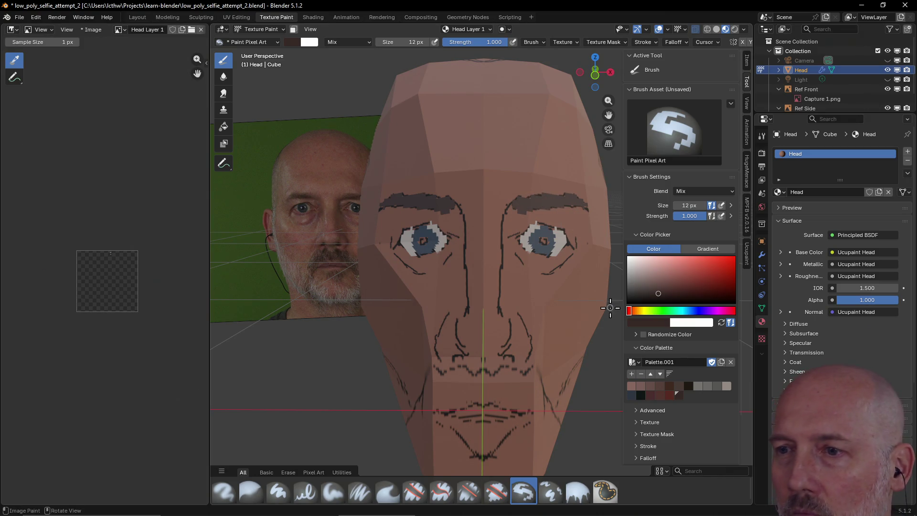
# Paint dark teal and black detail into the eyes, sampling colours from the eye with S
pyautogui.click(640, 395)
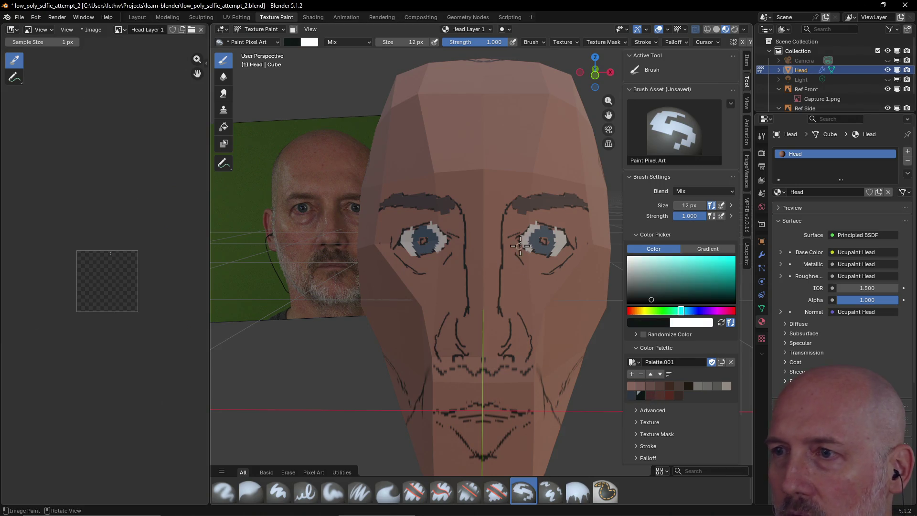
pyautogui.moveTo(543, 242)
pyautogui.mouseDown()
pyautogui.moveTo(550, 251)
pyautogui.moveTo(538, 242)
pyautogui.mouseUp()
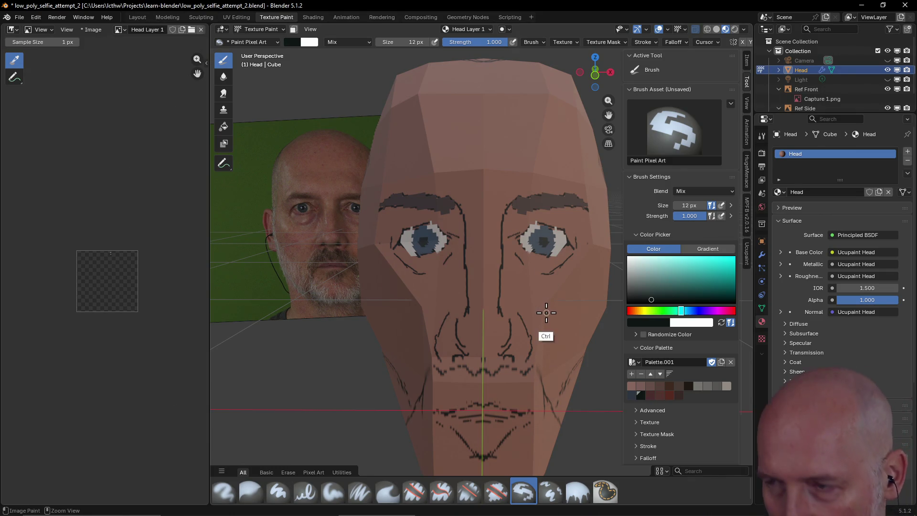
pyautogui.click(629, 301)
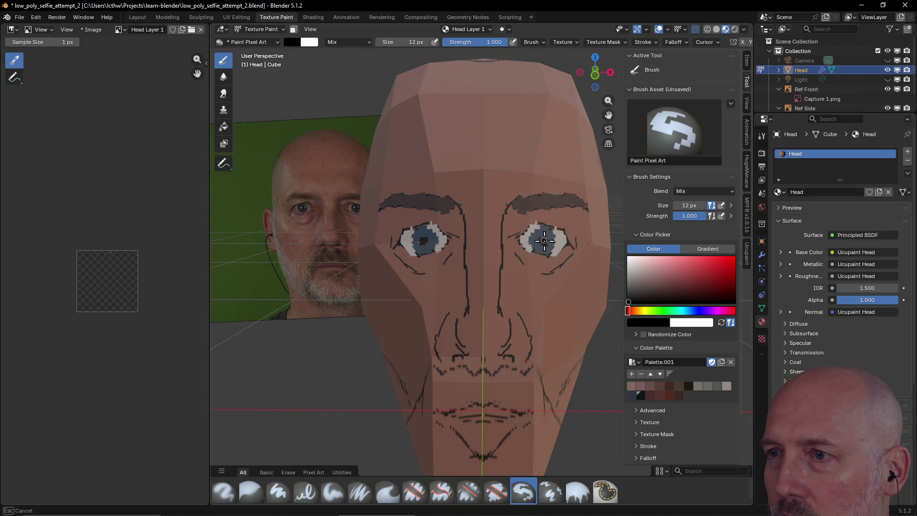
pyautogui.moveTo(544, 242); pyautogui.dragTo(546, 242)
pyautogui.press('Escape')
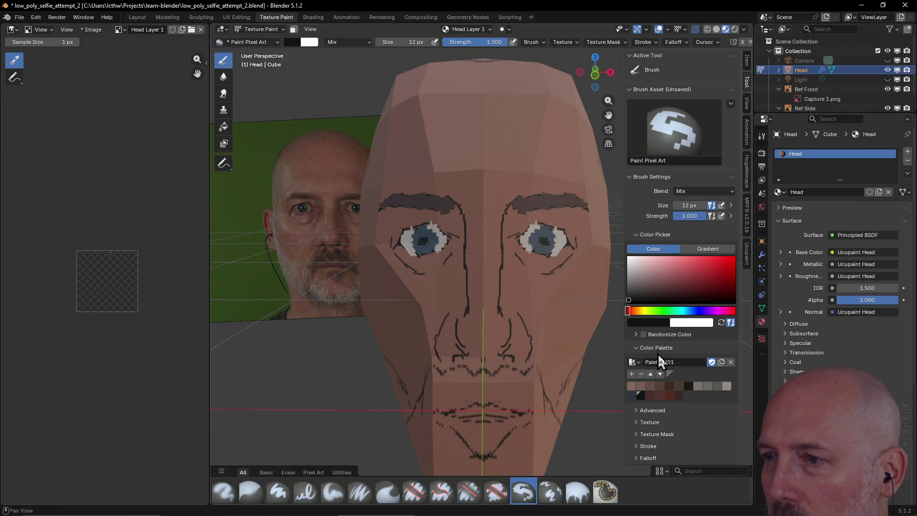
pyautogui.click(631, 393)
pyautogui.press('s')
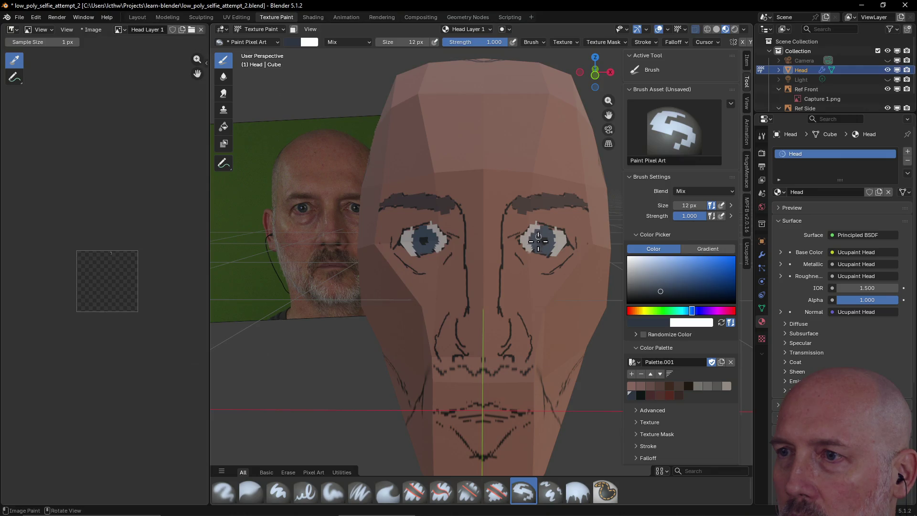
pyautogui.click(538, 240)
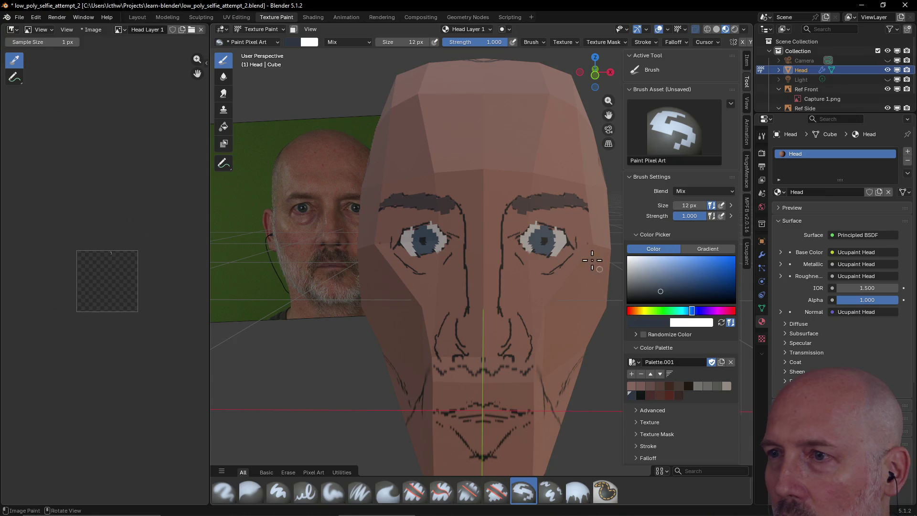
pyautogui.press('s')
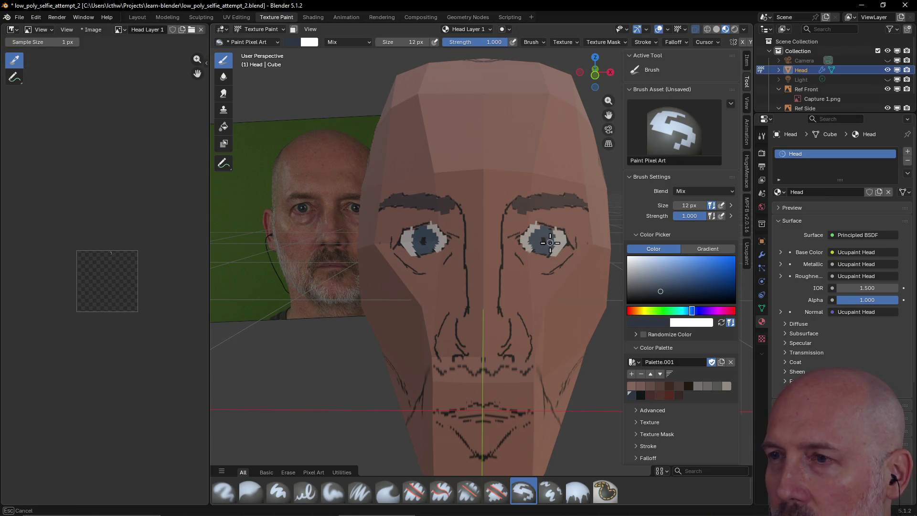
pyautogui.click(549, 243)
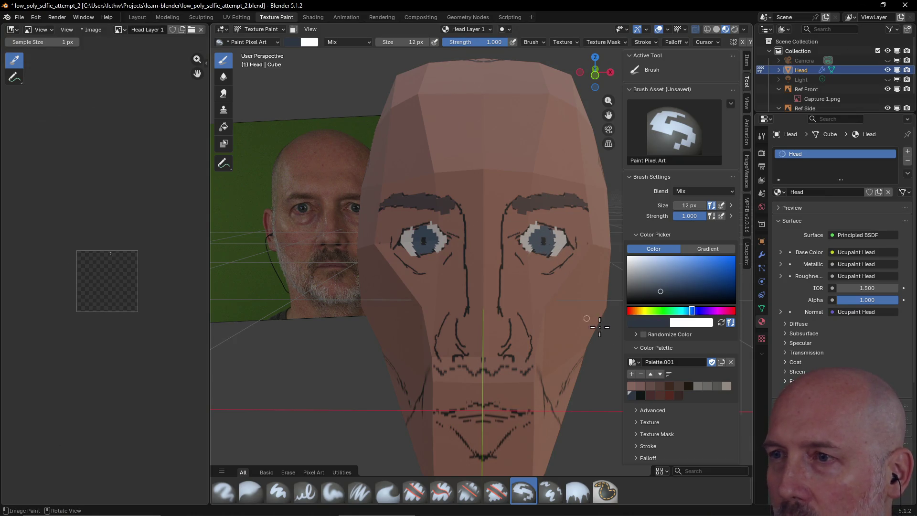
# Dab black paint onto the pupils and iris pixels of both eyes
pyautogui.click(641, 395)
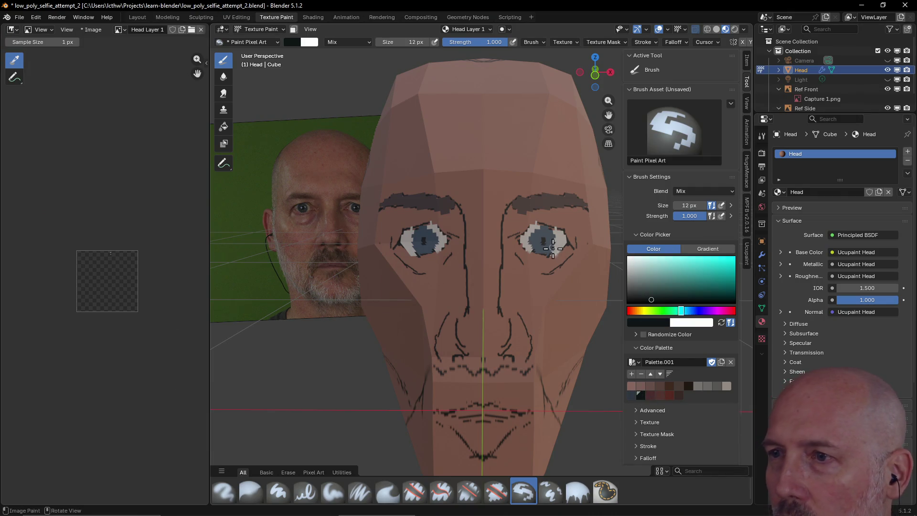
pyautogui.click(544, 249)
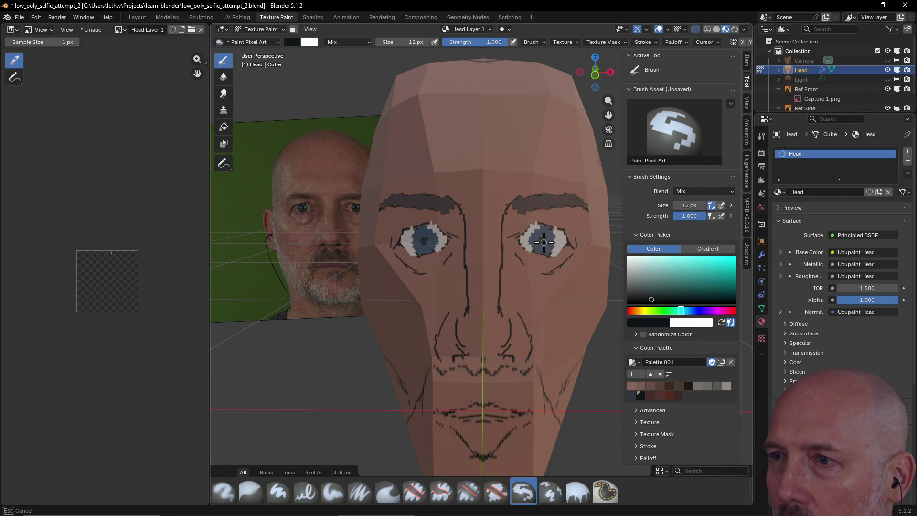
pyautogui.click(543, 242)
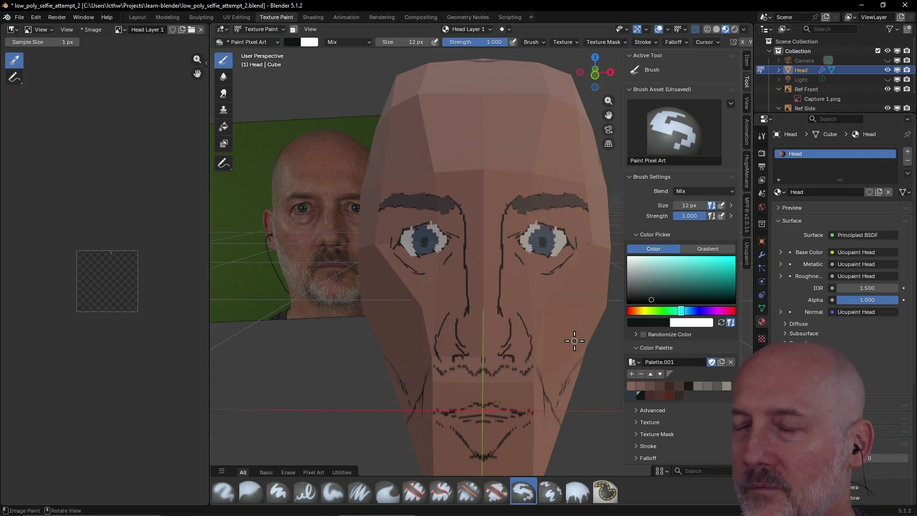
pyautogui.click(544, 247)
pyautogui.click(543, 240)
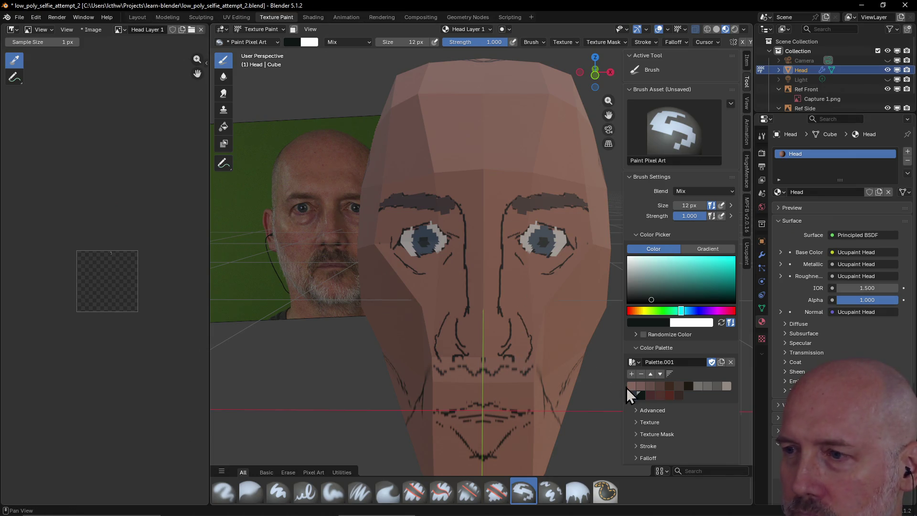
# Shade the nose tip and paint dark nostrils on both sides
pyautogui.click(457, 357)
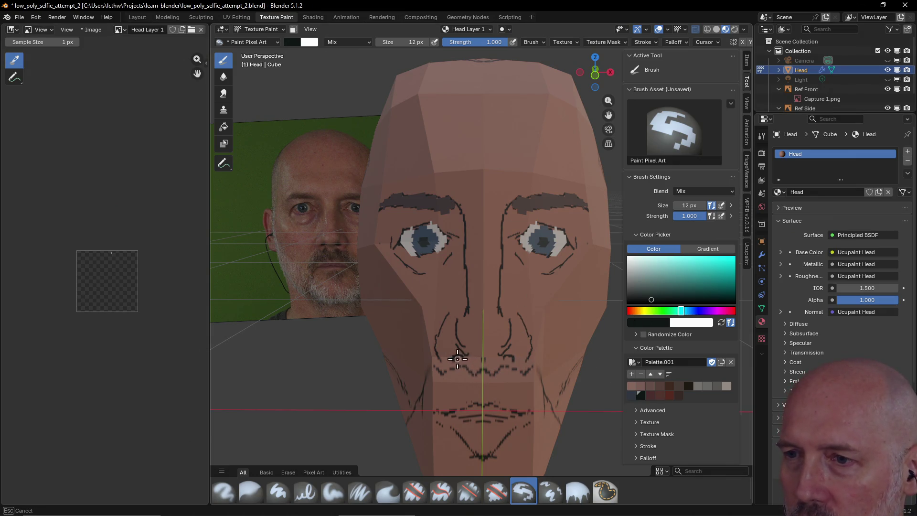
pyautogui.moveTo(457, 358); pyautogui.dragTo(463, 361)
pyautogui.click(462, 358)
pyautogui.click(505, 358)
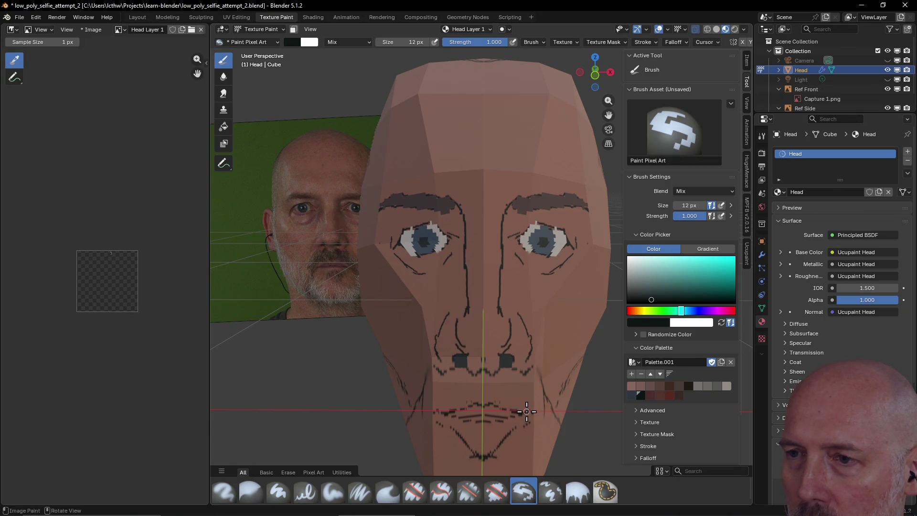
pyautogui.click(669, 386)
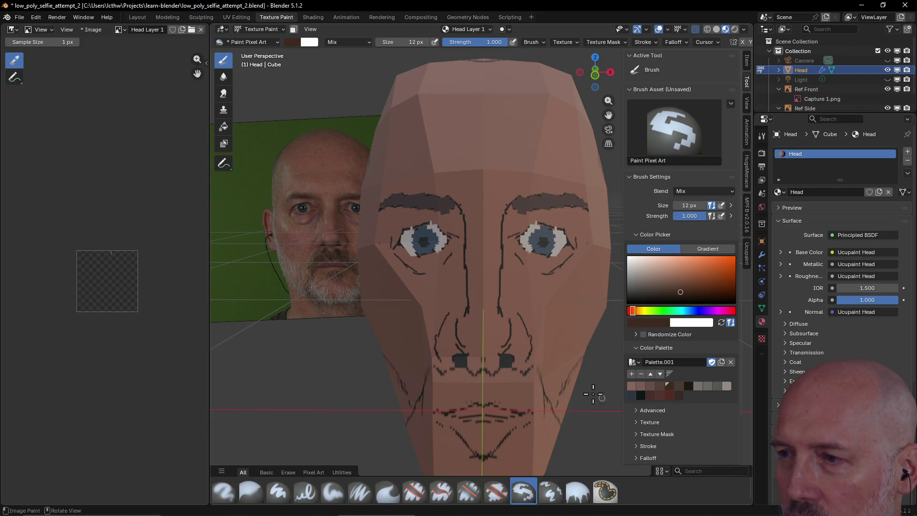
# Paint a dark brown mustache above and beside the mouth with mirrored strokes
pyautogui.click(680, 390)
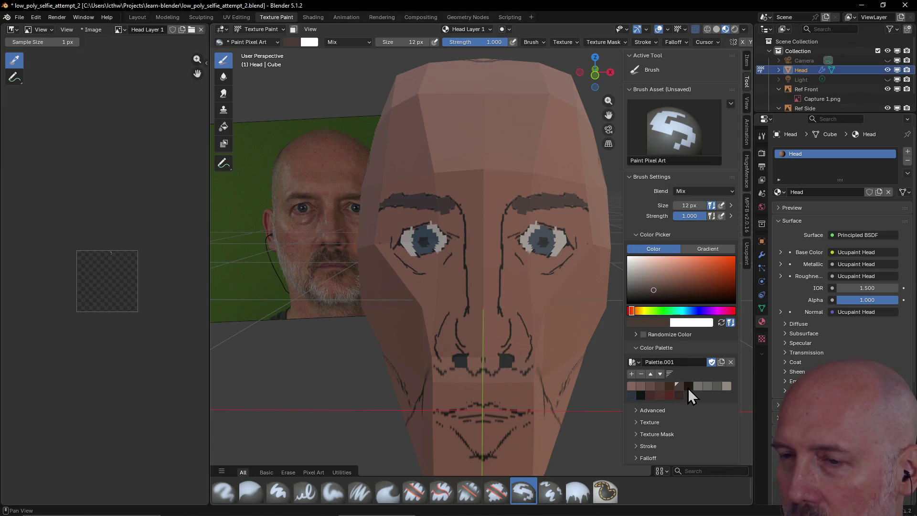
pyautogui.click(688, 388)
pyautogui.moveTo(497, 383); pyautogui.dragTo(530, 373)
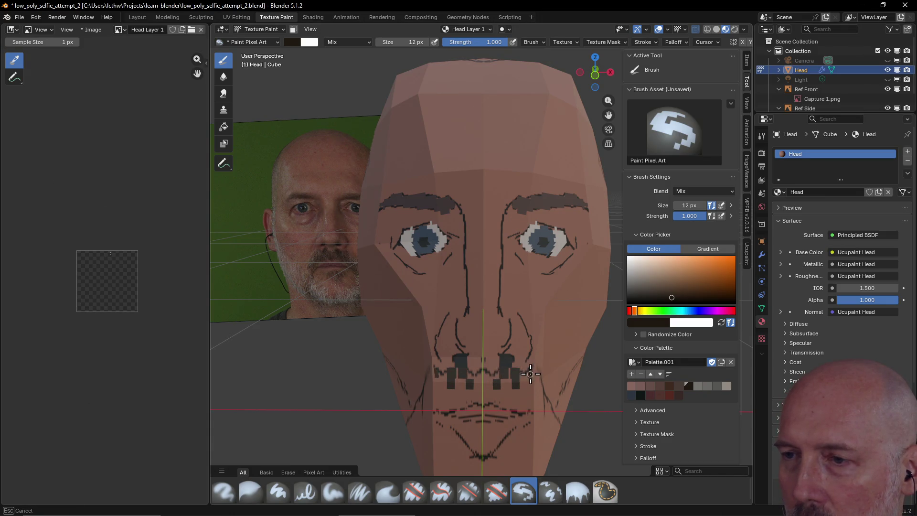
pyautogui.moveTo(523, 380); pyautogui.dragTo(528, 384)
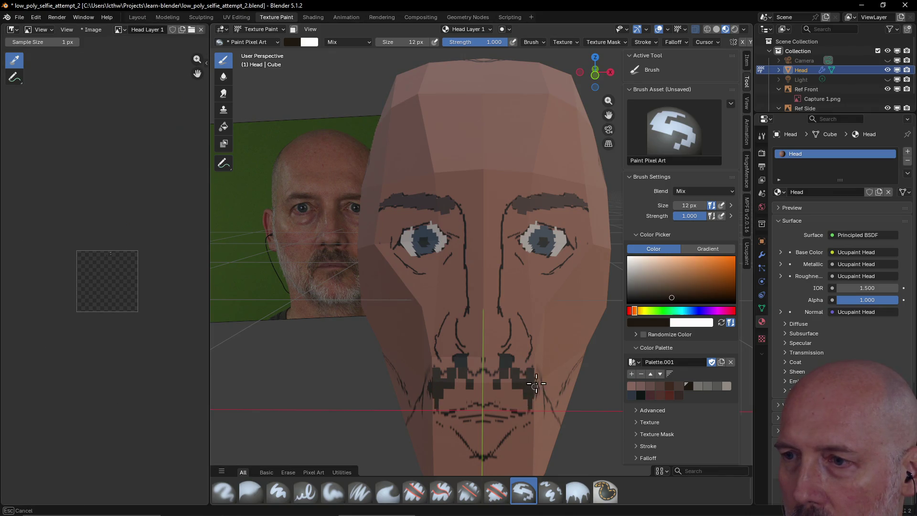
pyautogui.moveTo(535, 386)
pyautogui.mouseDown()
pyautogui.moveTo(541, 406)
pyautogui.moveTo(528, 405)
pyautogui.moveTo(505, 389)
pyautogui.moveTo(511, 376)
pyautogui.moveTo(486, 374)
pyautogui.moveTo(512, 401)
pyautogui.mouseUp()
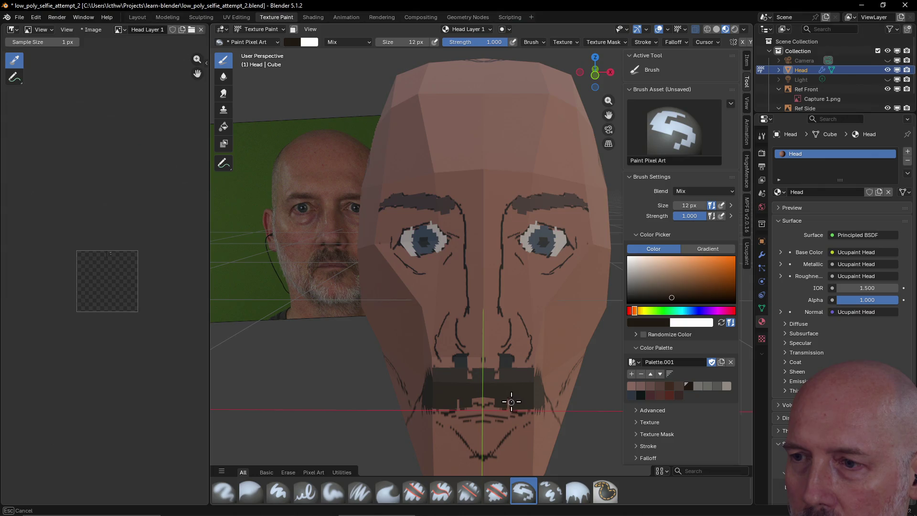
pyautogui.moveTo(483, 400)
pyautogui.mouseDown()
pyautogui.moveTo(438, 408)
pyautogui.moveTo(545, 404)
pyautogui.moveTo(547, 412)
pyautogui.mouseUp()
pyautogui.moveTo(420, 406); pyautogui.dragTo(421, 430)
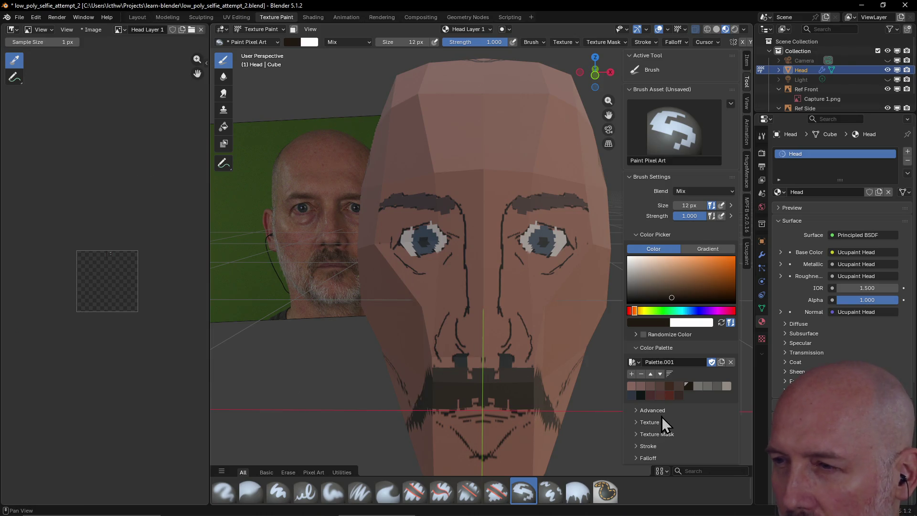
pyautogui.click(648, 395)
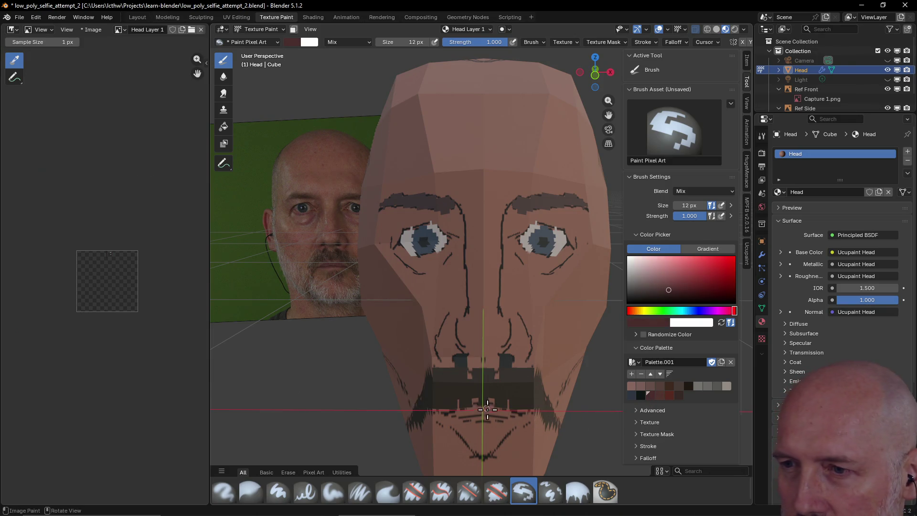
# Paint dark red into the mouth and a second colour along the lips
pyautogui.moveTo(487, 407); pyautogui.dragTo(494, 411)
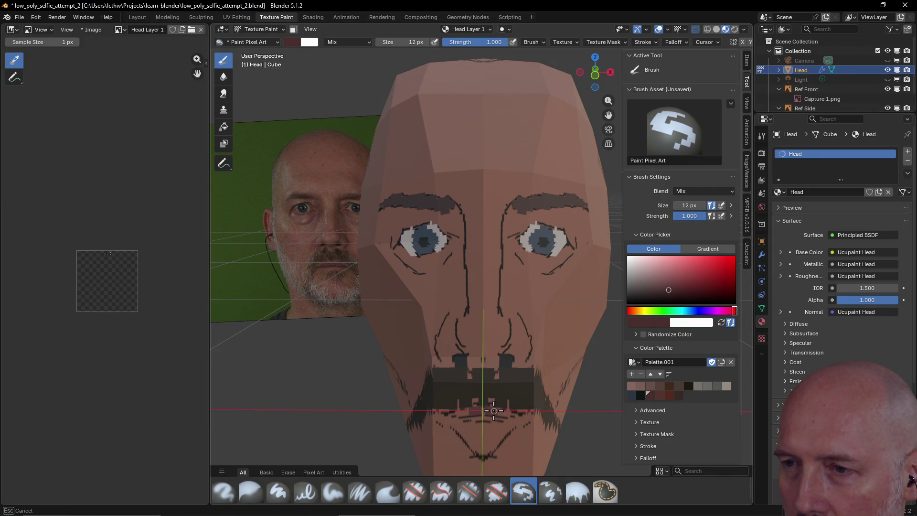
pyautogui.moveTo(505, 414)
pyautogui.mouseDown()
pyautogui.moveTo(492, 403)
pyautogui.moveTo(470, 414)
pyautogui.mouseUp()
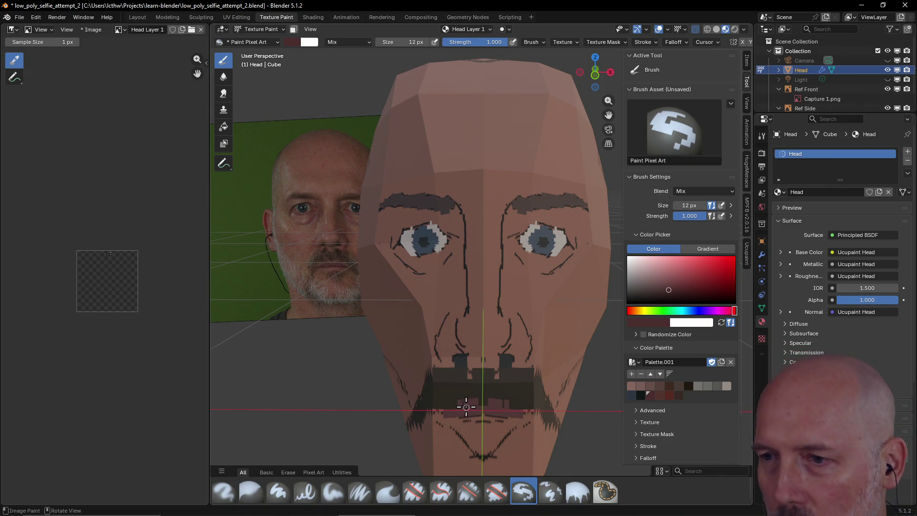
pyautogui.moveTo(470, 411); pyautogui.dragTo(464, 410)
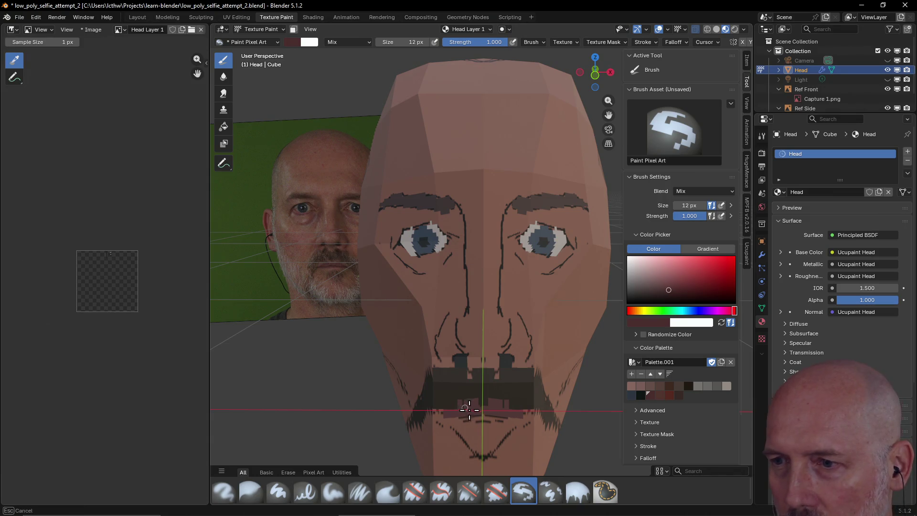
pyautogui.click(659, 396)
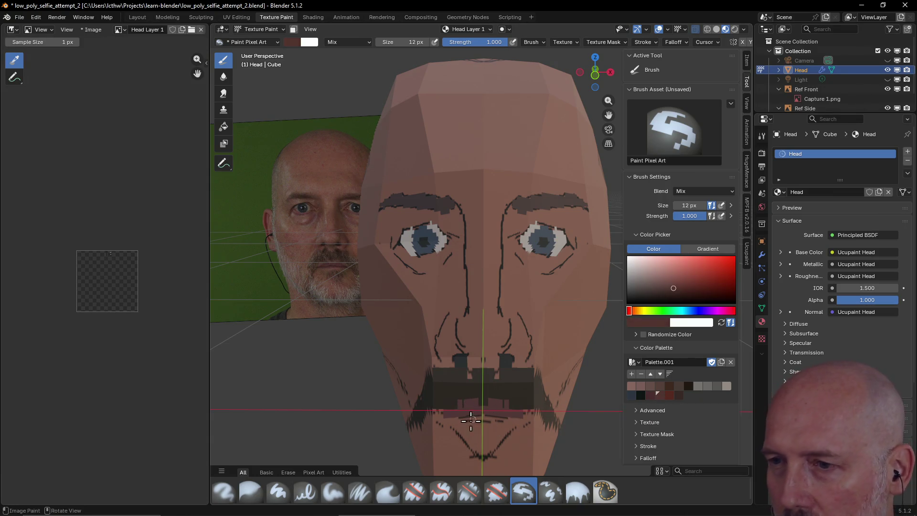
pyautogui.moveTo(451, 412); pyautogui.dragTo(494, 413)
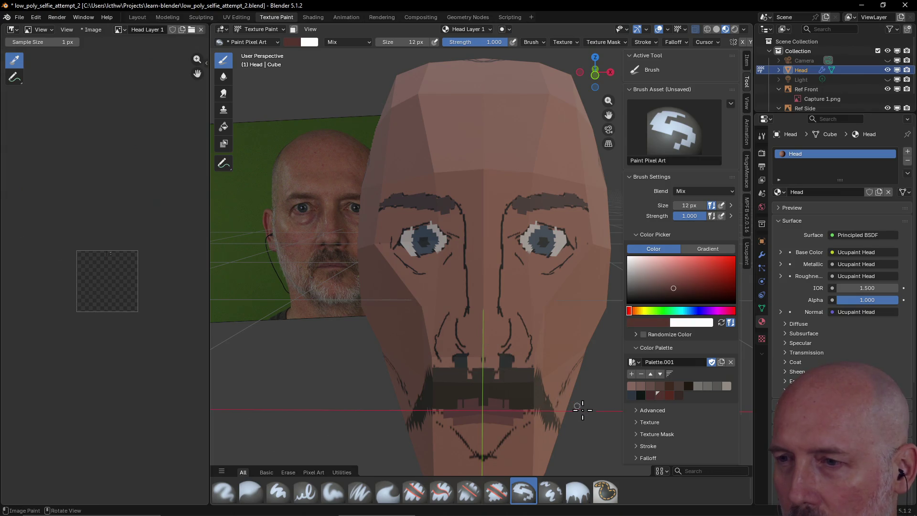
pyautogui.scroll(2, 539, 382)
pyautogui.scroll(-4, 539, 381)
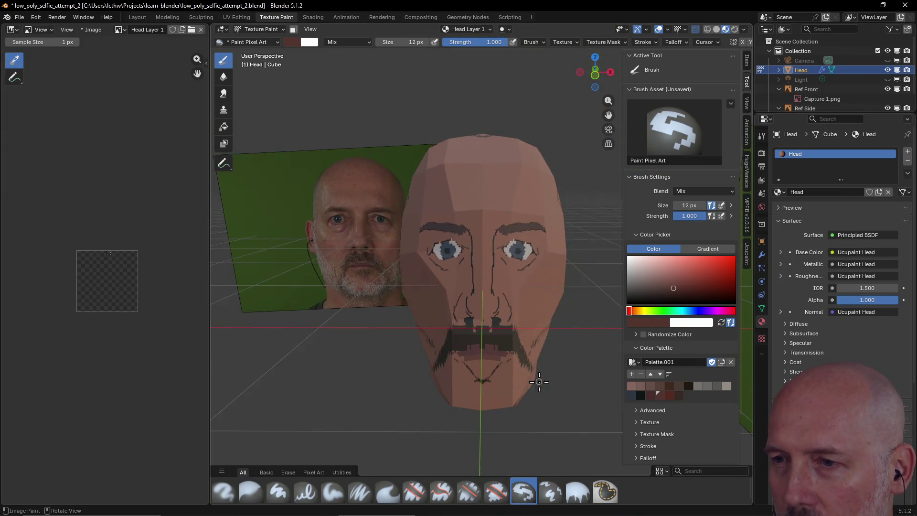
pyautogui.scroll(1, 537, 382)
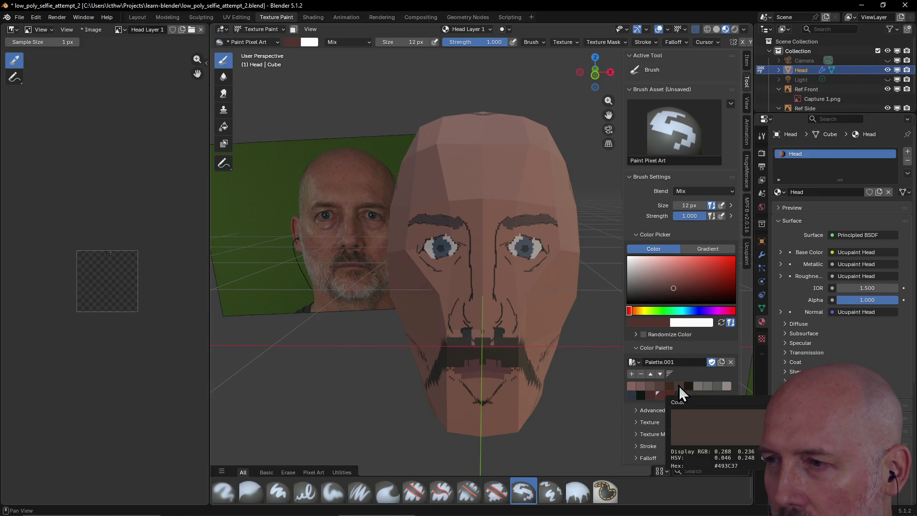
# Sample the mouth colour and shade below the moustache and across the mouth, then load grey
pyautogui.click(679, 386)
pyautogui.press('s')
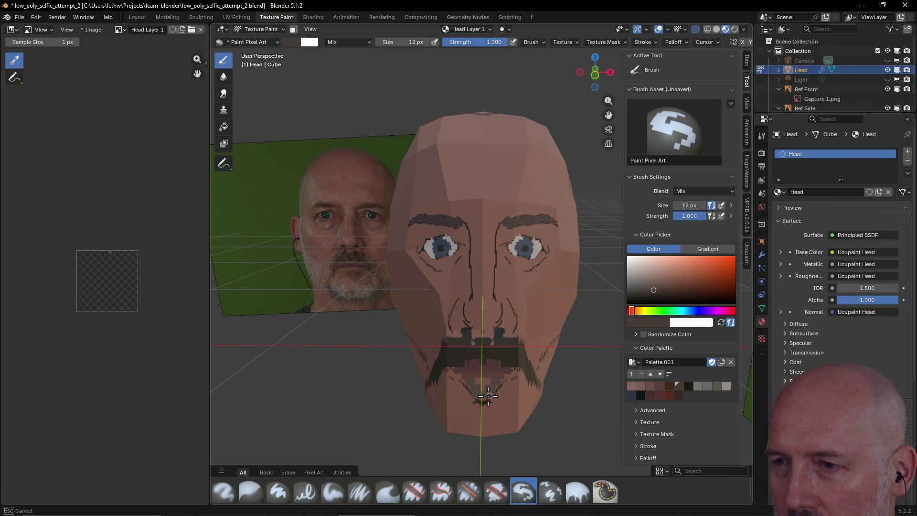
pyautogui.click(482, 390)
pyautogui.moveTo(443, 352); pyautogui.dragTo(436, 367)
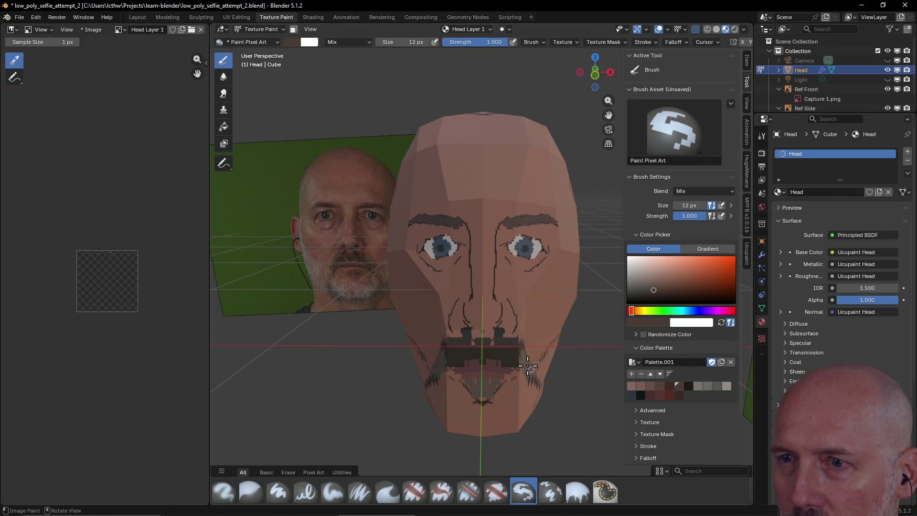
pyautogui.moveTo(517, 363); pyautogui.dragTo(495, 355)
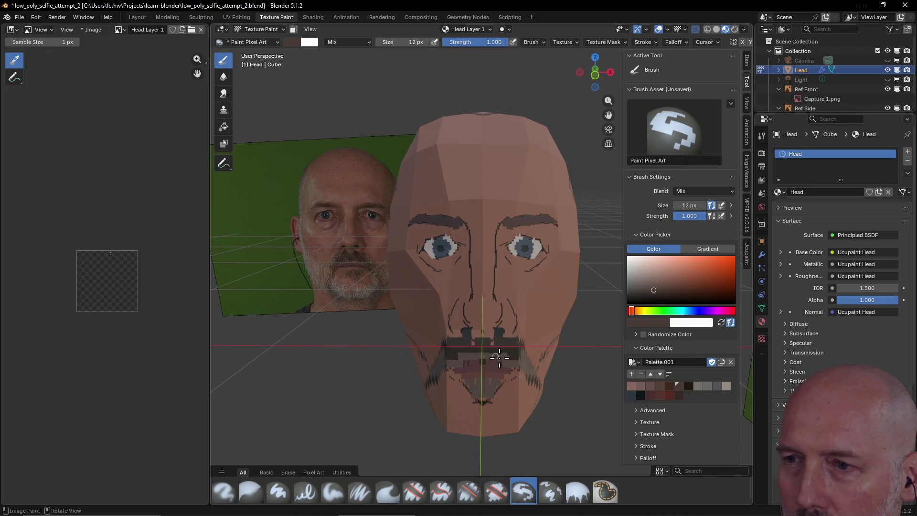
pyautogui.click(639, 384)
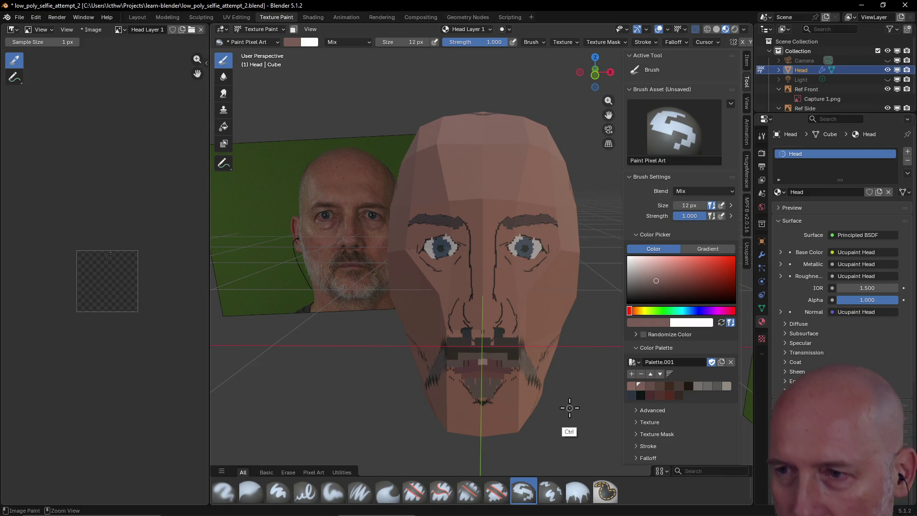
pyautogui.click(706, 386)
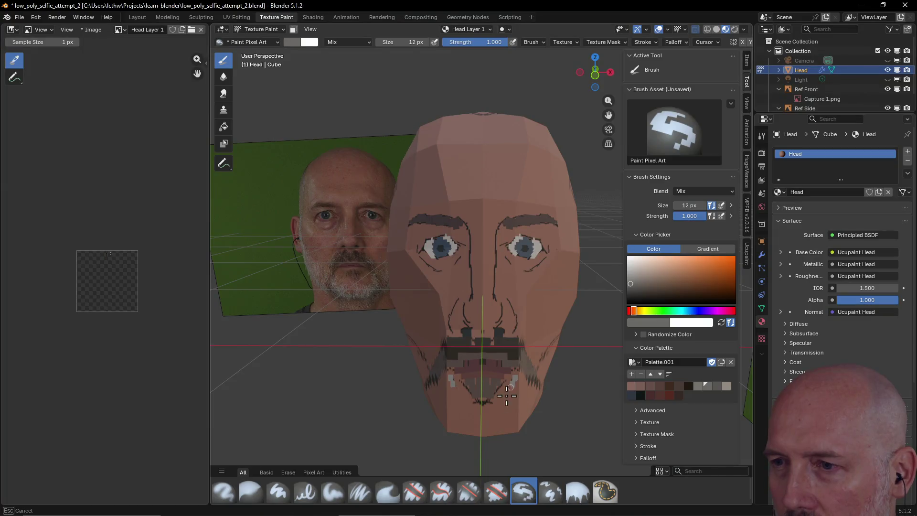
# Paint a grey beard over the chin and along both jaw sides, checking from the side view
pyautogui.moveTo(508, 391); pyautogui.dragTo(513, 372)
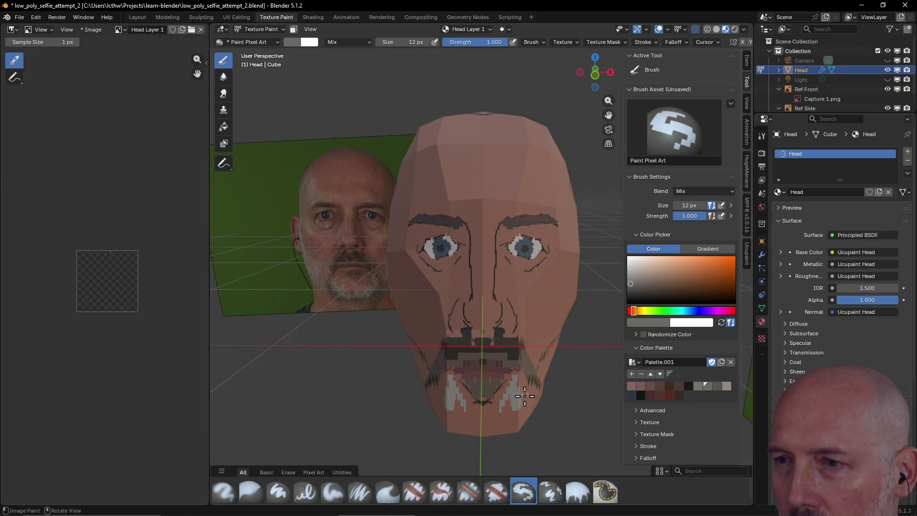
pyautogui.moveTo(510, 405)
pyautogui.mouseDown()
pyautogui.moveTo(516, 414)
pyautogui.moveTo(495, 431)
pyautogui.moveTo(520, 406)
pyautogui.mouseUp()
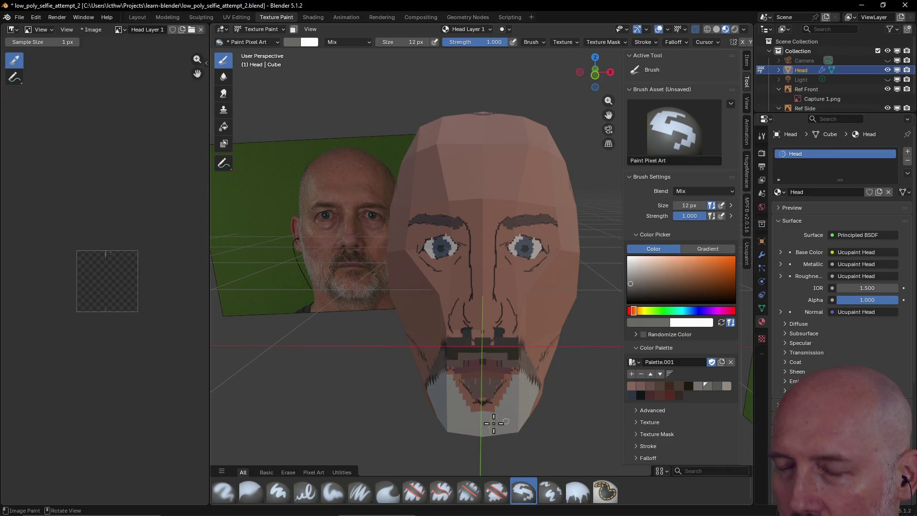
pyautogui.moveTo(563, 409)
pyautogui.mouseDown(button='middle')
pyautogui.moveTo(504, 382)
pyautogui.moveTo(501, 411)
pyautogui.mouseUp(button='middle')
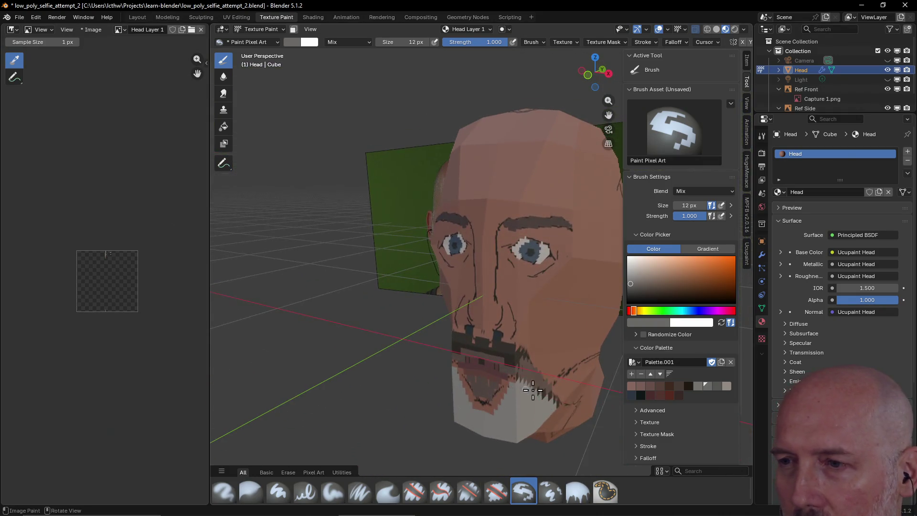
pyautogui.moveTo(502, 410); pyautogui.dragTo(631, 413, button='middle')
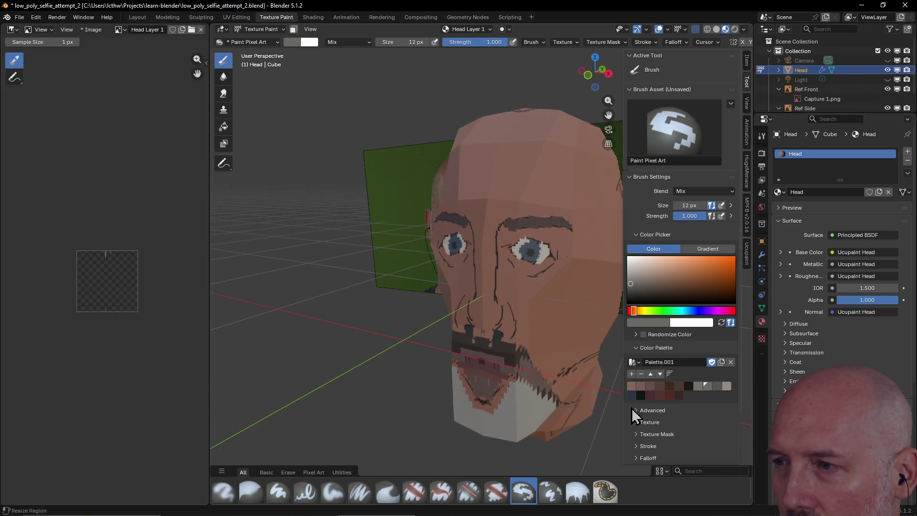
pyautogui.click(717, 386)
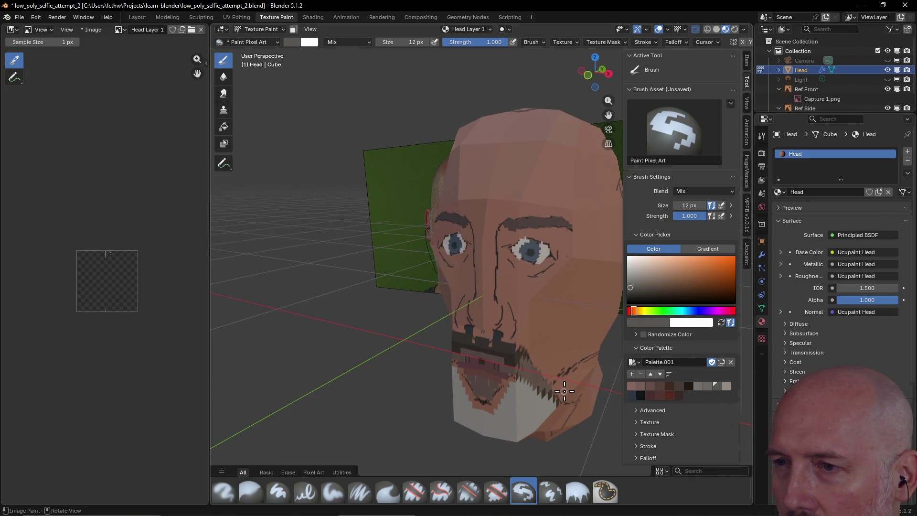
pyautogui.moveTo(569, 387); pyautogui.dragTo(569, 388, button='middle')
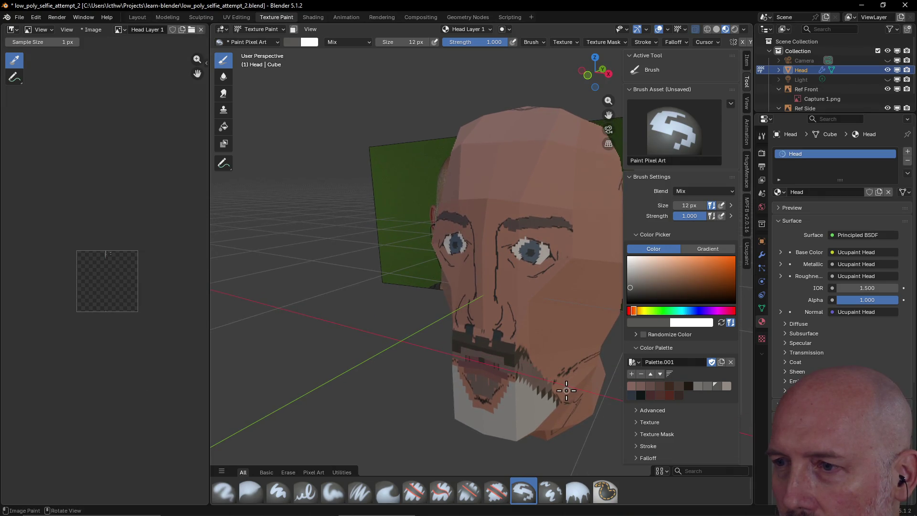
pyautogui.moveTo(569, 388); pyautogui.dragTo(555, 392)
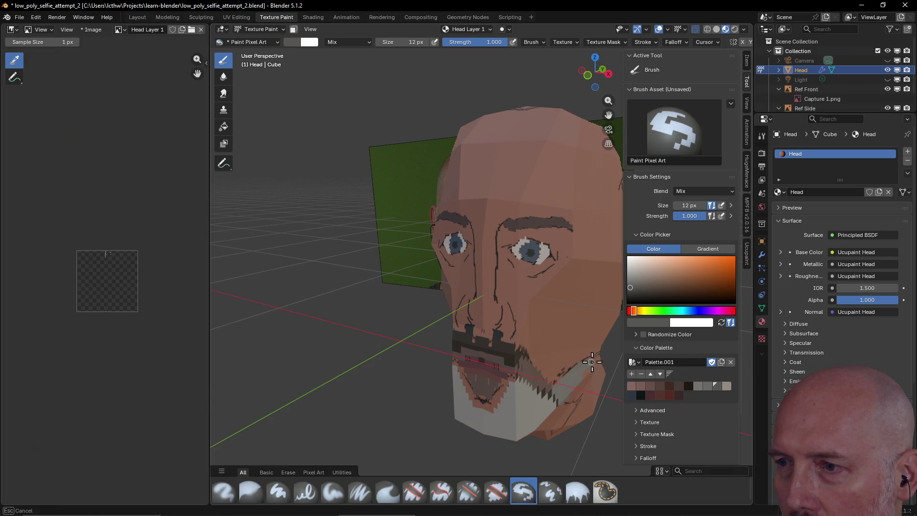
pyautogui.moveTo(595, 392); pyautogui.dragTo(580, 391)
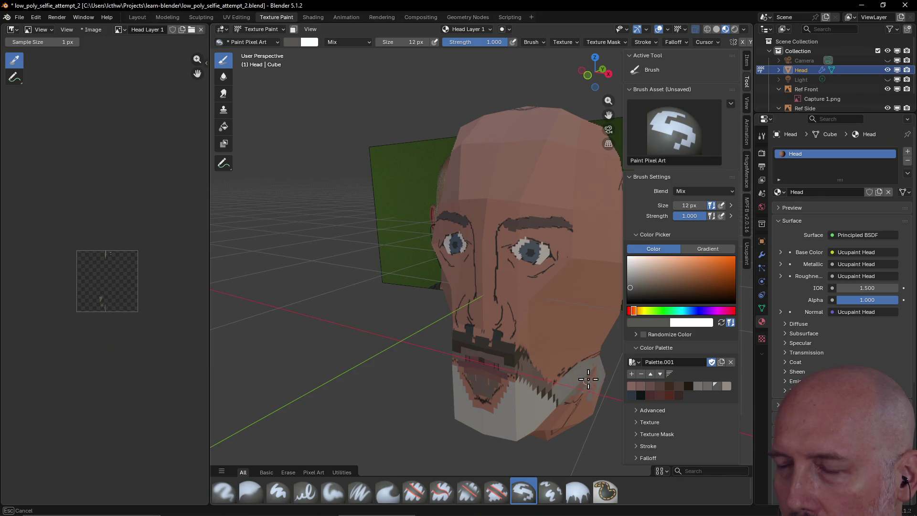
pyautogui.moveTo(586, 380); pyautogui.dragTo(560, 376, button='middle')
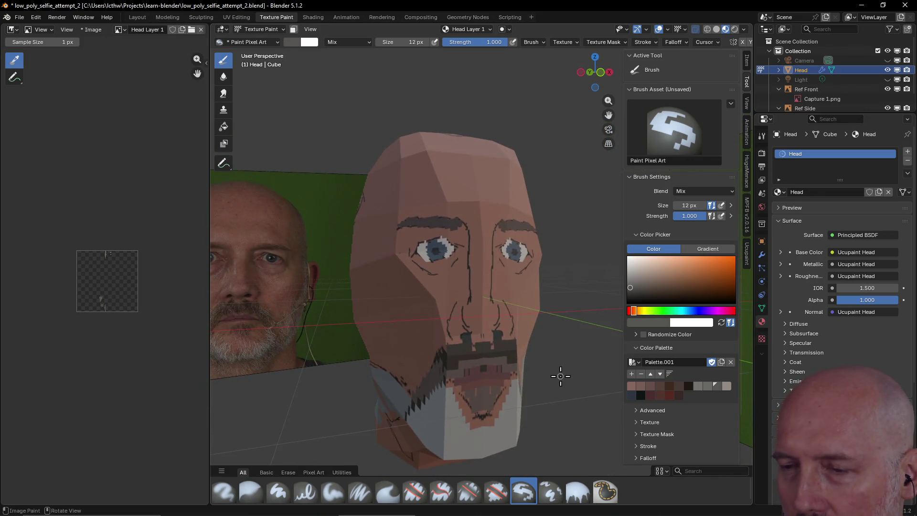
pyautogui.scroll(-3, 519, 332)
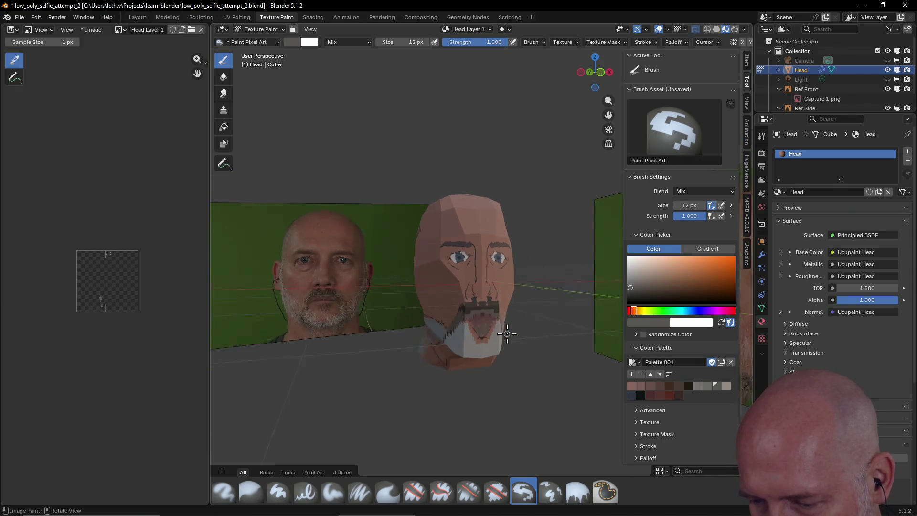
# Extend the grey beard up the jaw from a three-quarter view using neighbouring grey swatches
pyautogui.moveTo(519, 332)
pyautogui.mouseDown(button='middle')
pyautogui.moveTo(521, 352)
pyautogui.moveTo(521, 342)
pyautogui.moveTo(537, 337)
pyautogui.moveTo(512, 324)
pyautogui.moveTo(546, 311)
pyautogui.mouseUp(button='middle')
pyautogui.scroll(4, 520, 342)
pyautogui.scroll(-2, 520, 341)
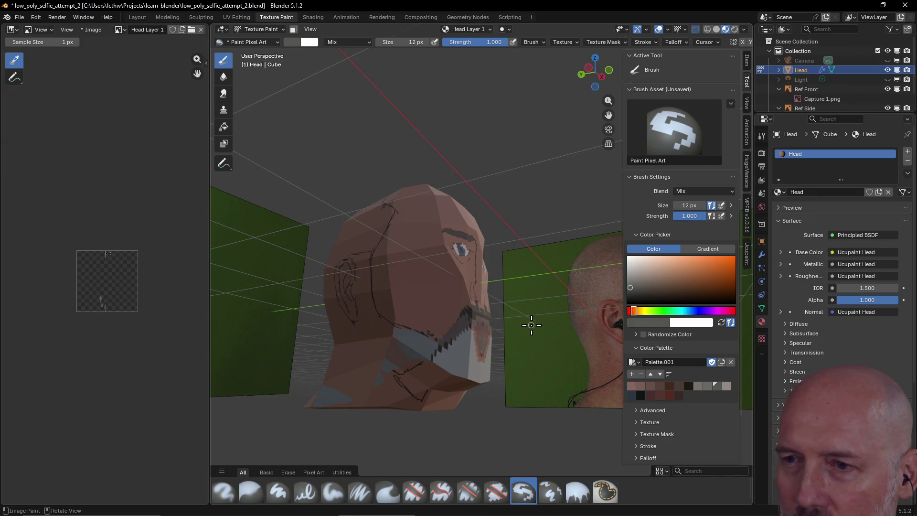
pyautogui.click(708, 387)
pyautogui.moveTo(414, 337)
pyautogui.mouseDown()
pyautogui.moveTo(431, 356)
pyautogui.moveTo(416, 341)
pyautogui.moveTo(454, 361)
pyautogui.mouseUp()
pyautogui.click(700, 388)
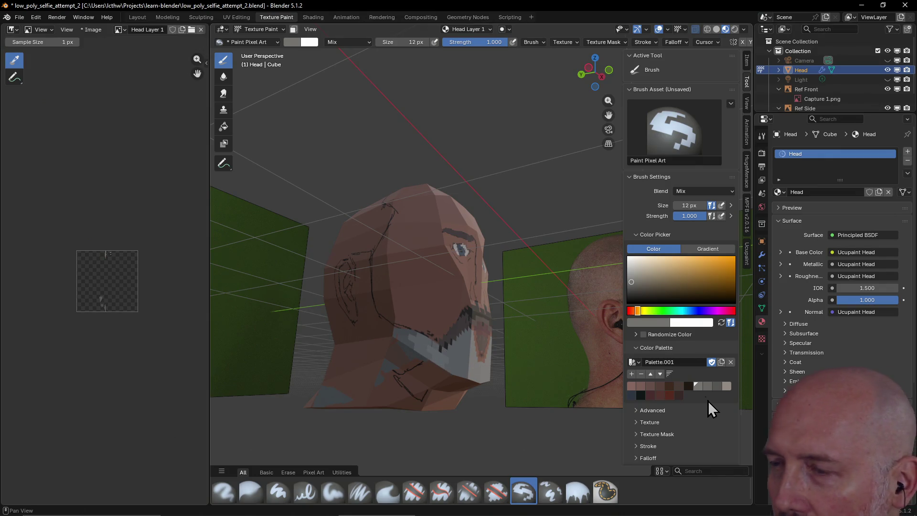
pyautogui.click(705, 388)
pyautogui.moveTo(454, 360); pyautogui.dragTo(408, 334)
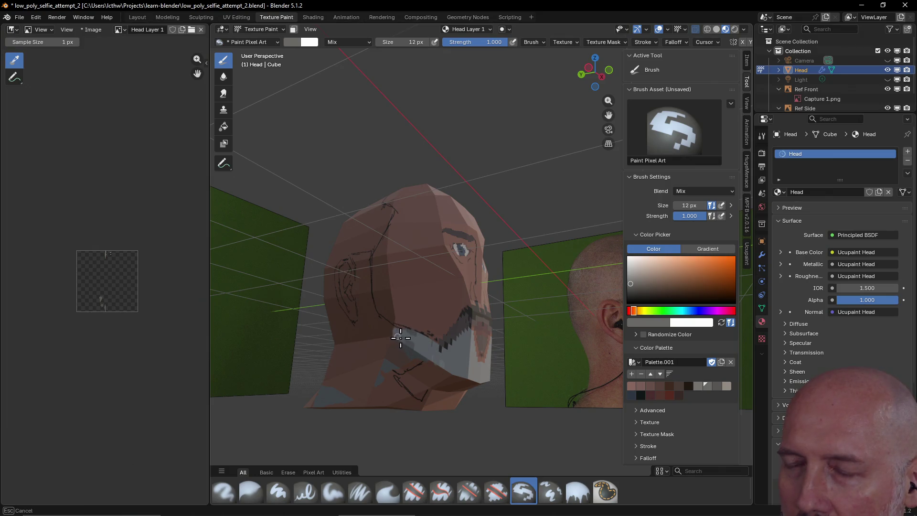
pyautogui.moveTo(410, 332); pyautogui.dragTo(414, 338)
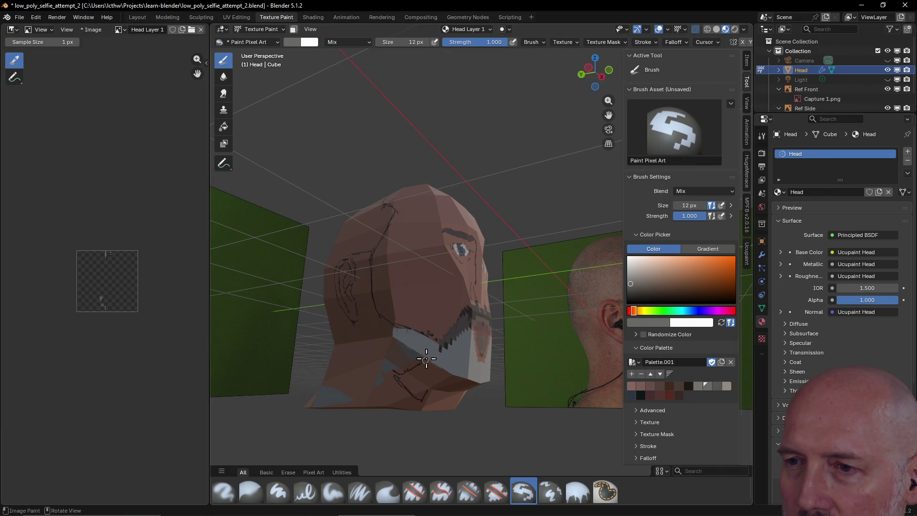
pyautogui.moveTo(479, 372)
pyautogui.mouseDown(button='middle')
pyautogui.moveTo(535, 356)
pyautogui.moveTo(526, 351)
pyautogui.moveTo(640, 380)
pyautogui.mouseUp(button='middle')
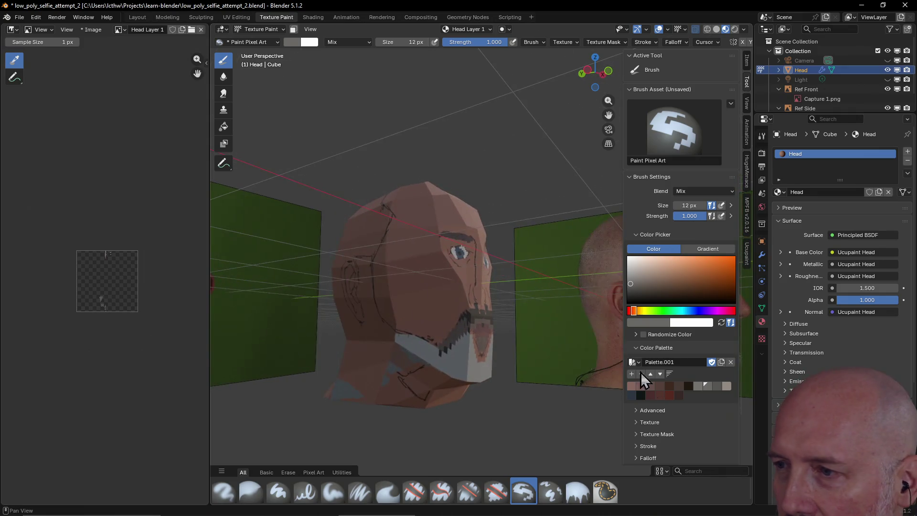
# Paint grey beard onto the chin and wrap it under the chin from a below view
pyautogui.click(712, 389)
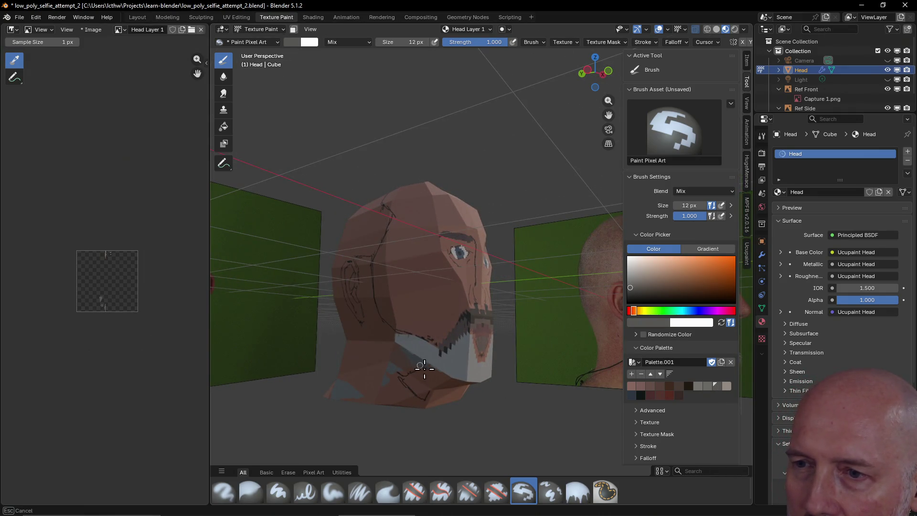
pyautogui.moveTo(441, 378)
pyautogui.mouseDown()
pyautogui.moveTo(429, 381)
pyautogui.moveTo(395, 345)
pyautogui.moveTo(424, 375)
pyautogui.mouseUp()
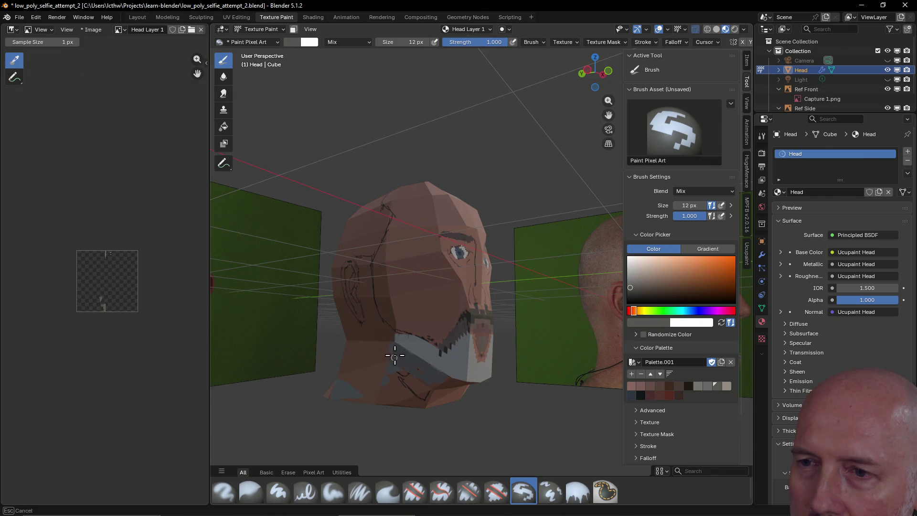
pyautogui.moveTo(446, 384); pyautogui.dragTo(441, 356, button='middle')
pyautogui.moveTo(451, 367)
pyautogui.mouseDown()
pyautogui.moveTo(436, 356)
pyautogui.moveTo(472, 367)
pyautogui.moveTo(484, 387)
pyautogui.moveTo(438, 378)
pyautogui.moveTo(460, 393)
pyautogui.mouseUp()
pyautogui.moveTo(414, 362)
pyautogui.mouseDown()
pyautogui.moveTo(395, 353)
pyautogui.moveTo(409, 375)
pyautogui.mouseUp()
pyautogui.moveTo(409, 375)
pyautogui.mouseDown(button='middle')
pyautogui.moveTo(465, 420)
pyautogui.moveTo(456, 449)
pyautogui.mouseUp(button='middle')
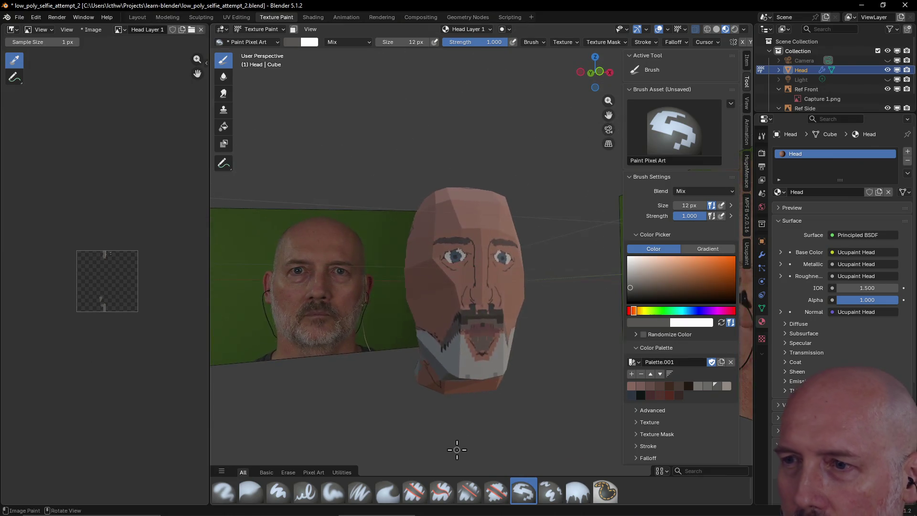
pyautogui.scroll(-4, 499, 407)
# Shade the moustache with dark brown and dark red pixels from the palette, including below the nose
pyautogui.moveTo(488, 390)
pyautogui.mouseDown(button='middle')
pyautogui.moveTo(447, 395)
pyautogui.moveTo(501, 398)
pyautogui.moveTo(441, 377)
pyautogui.mouseUp(button='middle')
pyautogui.scroll(3, 446, 394)
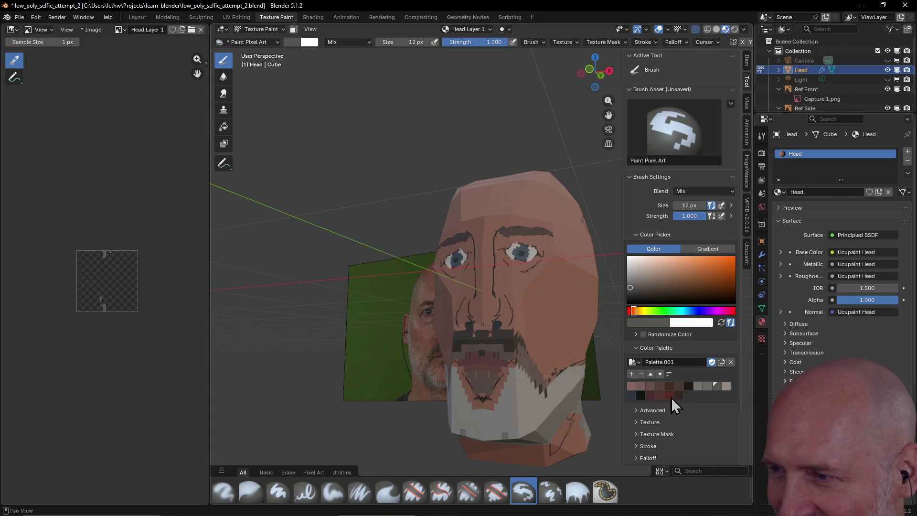
pyautogui.click(641, 396)
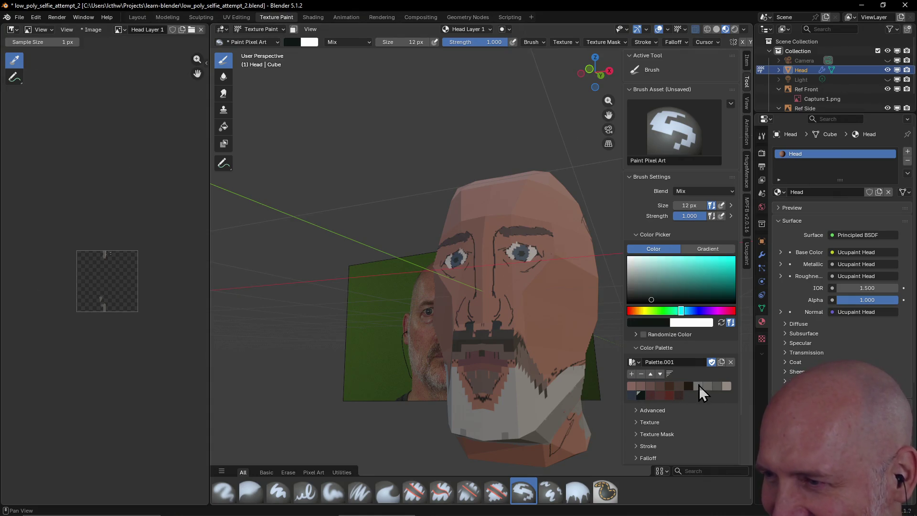
pyautogui.click(718, 387)
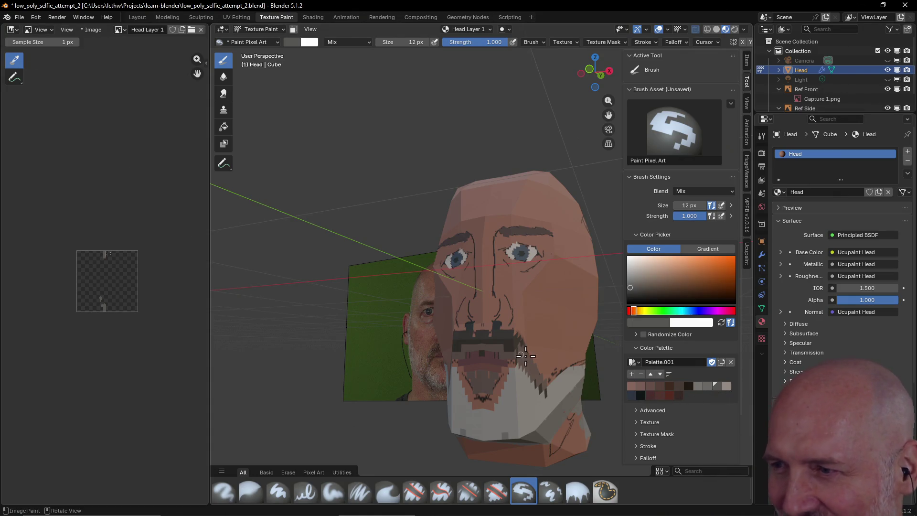
pyautogui.click(689, 388)
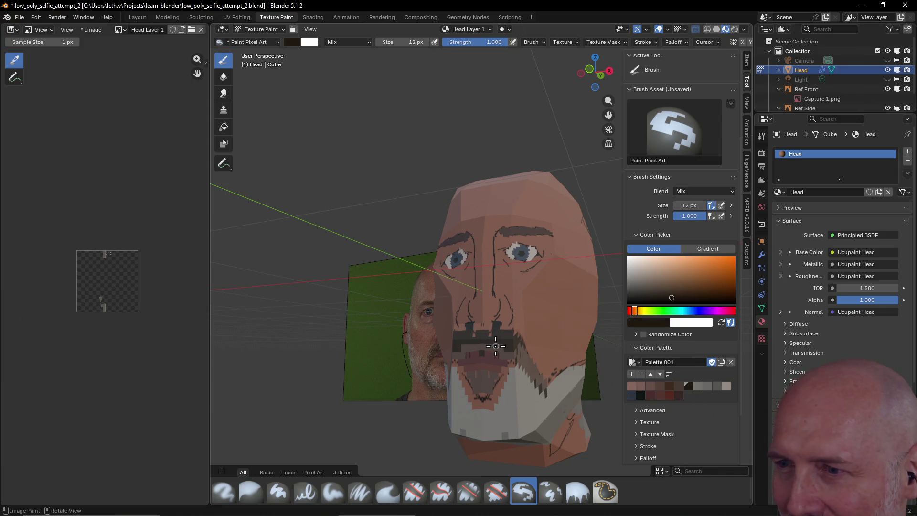
pyautogui.moveTo(482, 346); pyautogui.dragTo(472, 345)
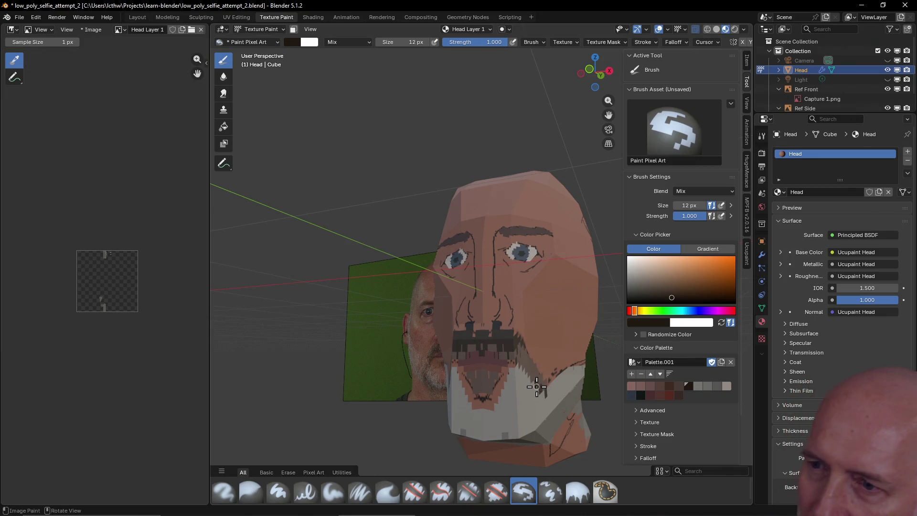
pyautogui.moveTo(513, 345); pyautogui.dragTo(479, 345)
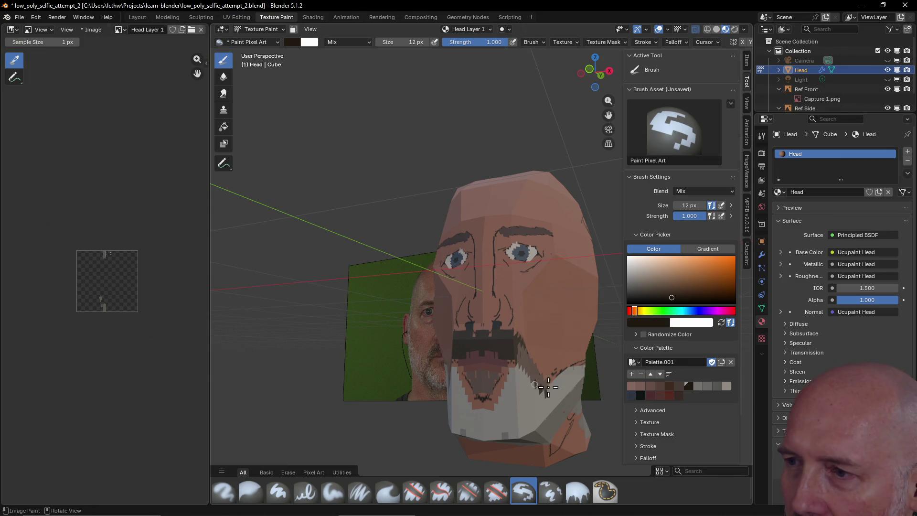
pyautogui.click(647, 395)
pyautogui.click(495, 357)
pyautogui.moveTo(524, 415)
pyautogui.mouseDown(button='middle')
pyautogui.moveTo(580, 427)
pyautogui.moveTo(522, 379)
pyautogui.mouseUp(button='middle')
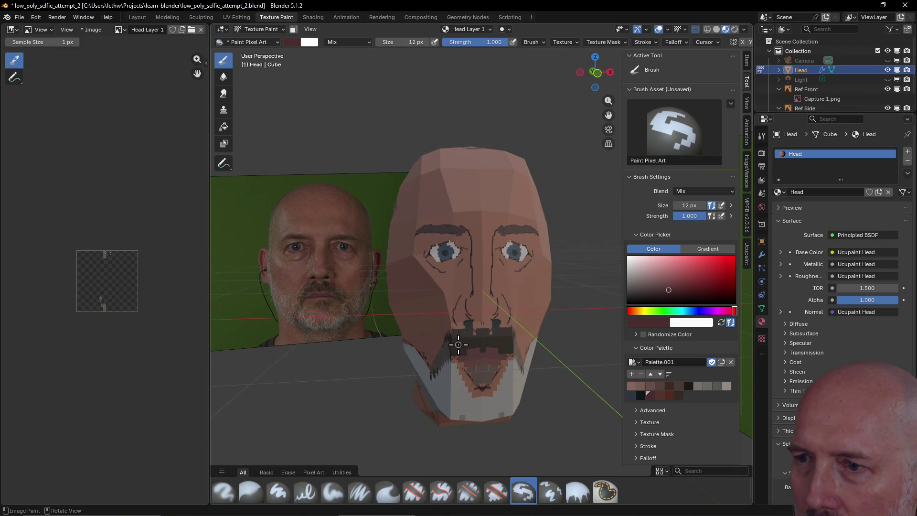
pyautogui.click(689, 386)
pyautogui.moveTo(452, 321); pyautogui.dragTo(438, 358)
# Fill the inside of the mouth with dark pixels
pyautogui.moveTo(536, 369); pyautogui.dragTo(496, 370, button='middle')
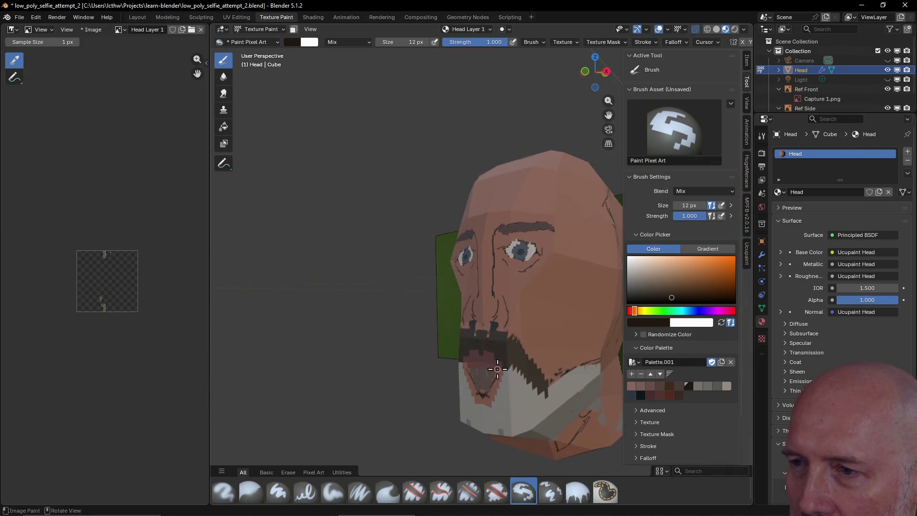
pyautogui.moveTo(545, 385); pyautogui.dragTo(545, 378, button='middle')
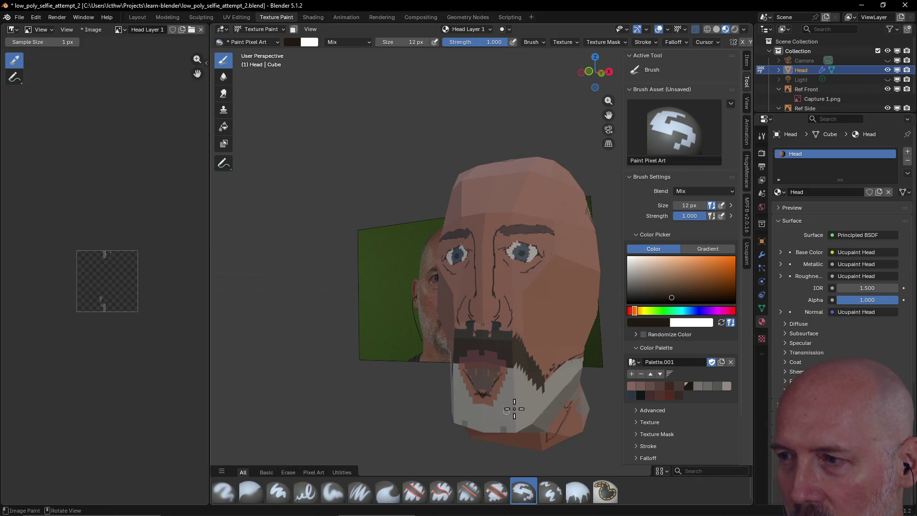
pyautogui.moveTo(526, 413)
pyautogui.mouseDown(button='middle')
pyautogui.moveTo(542, 379)
pyautogui.moveTo(563, 369)
pyautogui.mouseUp(button='middle')
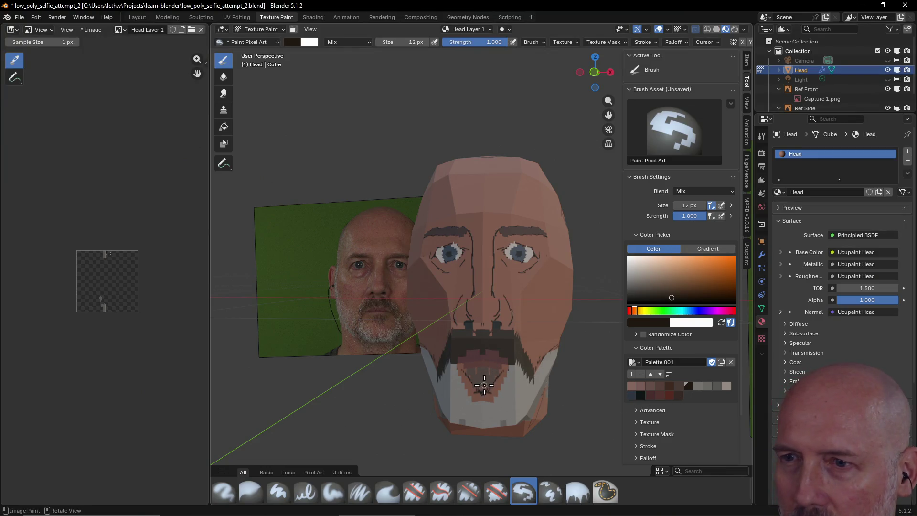
pyautogui.moveTo(488, 376); pyautogui.dragTo(485, 381)
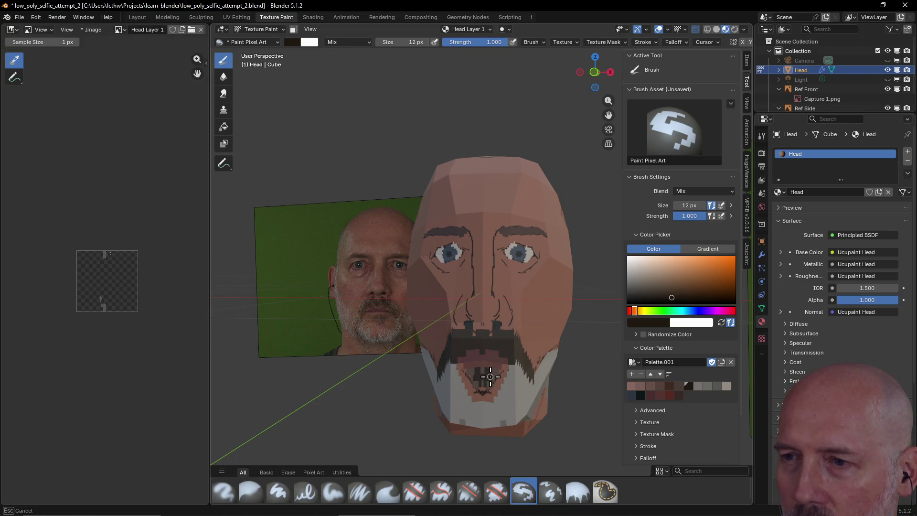
pyautogui.click(495, 371)
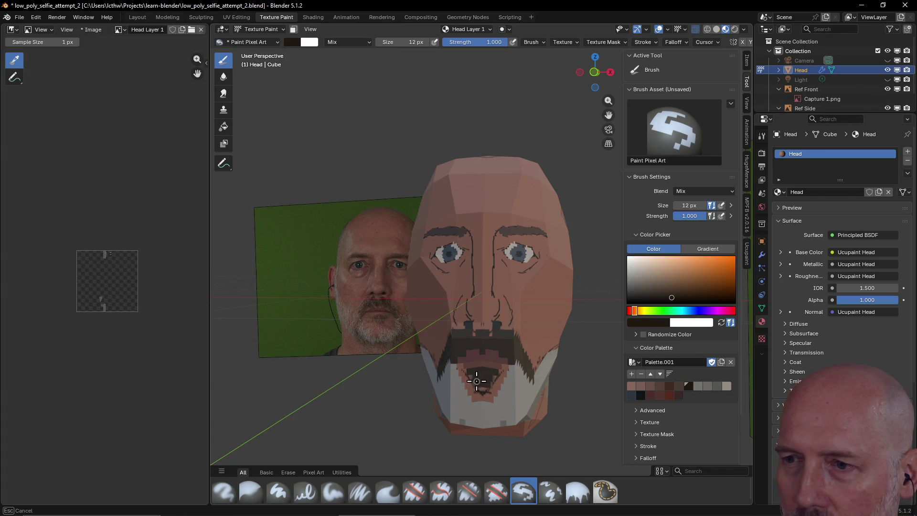
pyautogui.moveTo(475, 383); pyautogui.dragTo(483, 392)
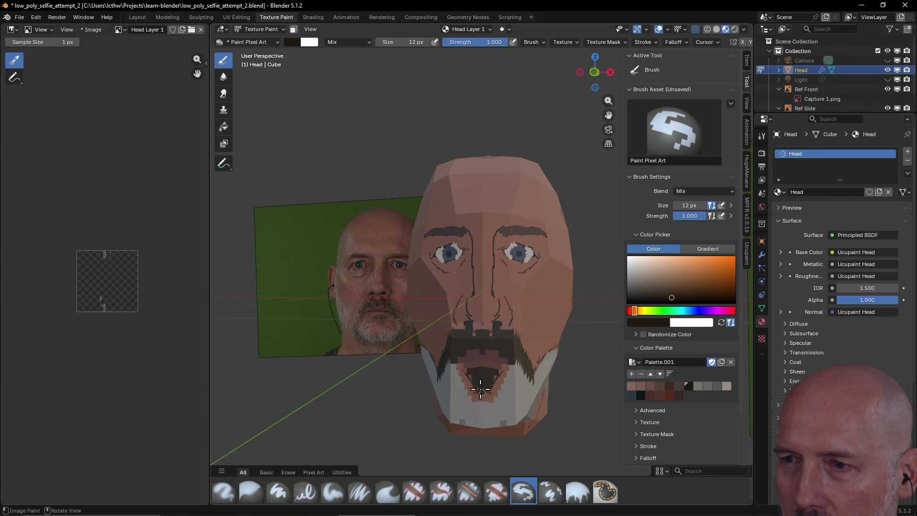
pyautogui.moveTo(502, 399)
pyautogui.mouseDown(button='middle')
pyautogui.moveTo(553, 416)
pyautogui.moveTo(475, 421)
pyautogui.moveTo(444, 404)
pyautogui.moveTo(511, 421)
pyautogui.moveTo(535, 340)
pyautogui.moveTo(545, 340)
pyautogui.mouseUp(button='middle')
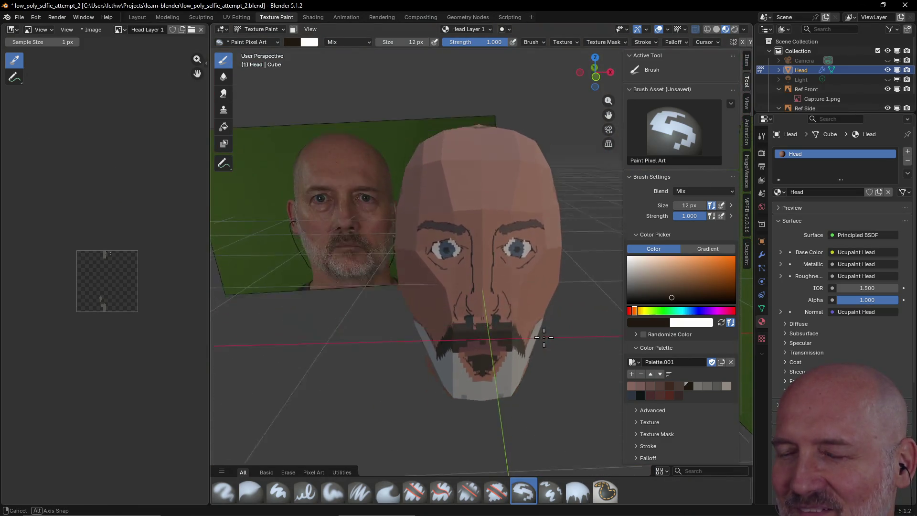
pyautogui.scroll(-2, 489, 304)
pyautogui.scroll(1, 488, 304)
pyautogui.scroll(1, 489, 305)
pyautogui.scroll(2, 487, 307)
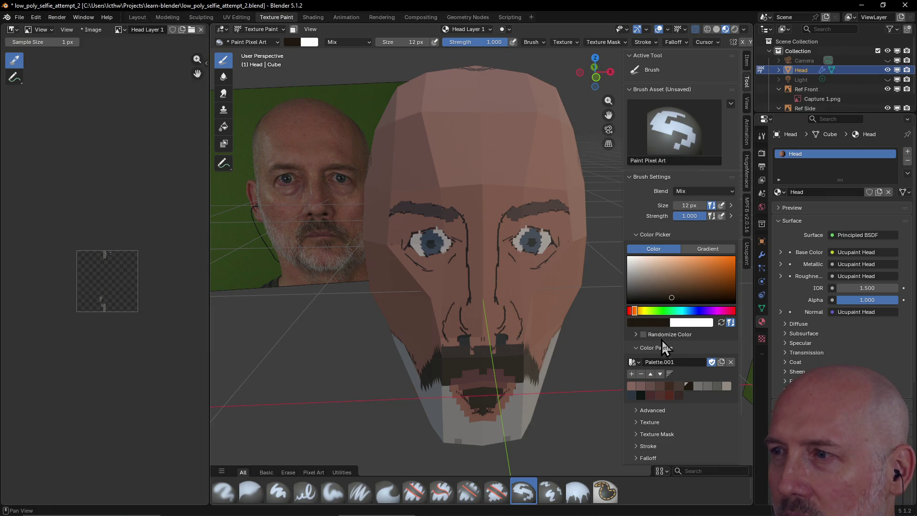
# With the Ucupaint eraser, remove stray pixels near the eye, then return to painting
pyautogui.click(746, 257)
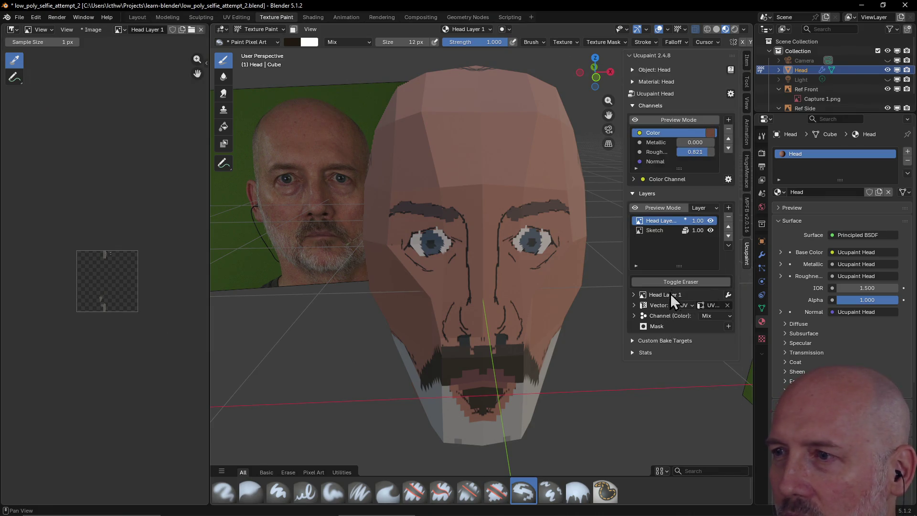
pyautogui.click(678, 282)
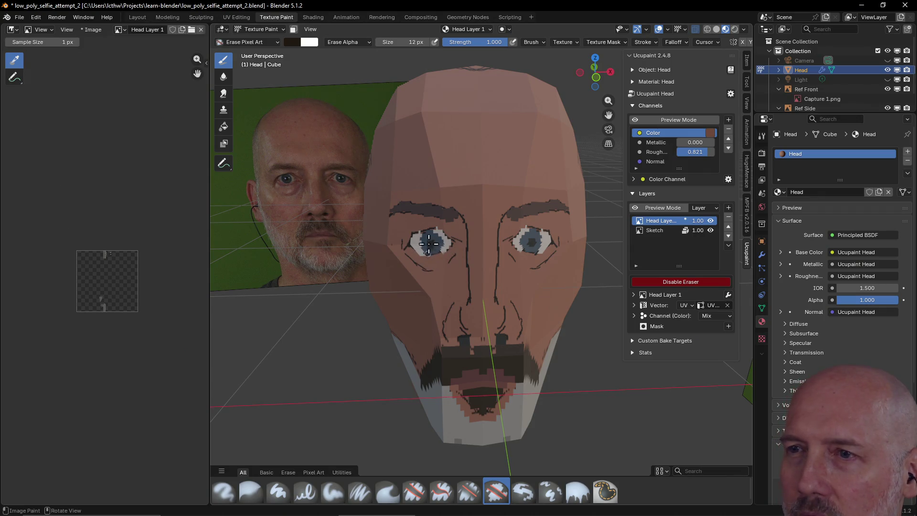
pyautogui.moveTo(456, 222); pyautogui.dragTo(447, 226)
pyautogui.click(689, 284)
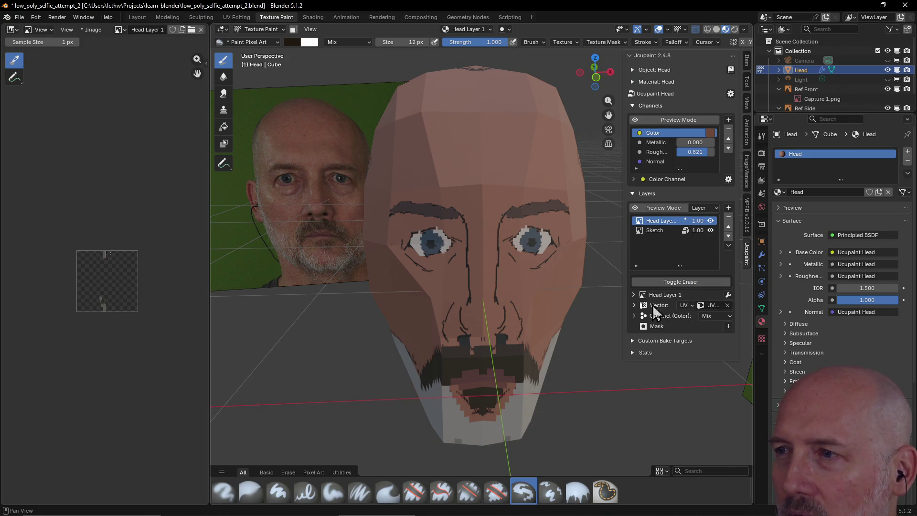
pyautogui.click(747, 85)
pyautogui.moveTo(473, 269)
pyautogui.mouseDown(button='middle')
pyautogui.moveTo(518, 269)
pyautogui.moveTo(478, 262)
pyautogui.moveTo(476, 270)
pyautogui.mouseUp(button='middle')
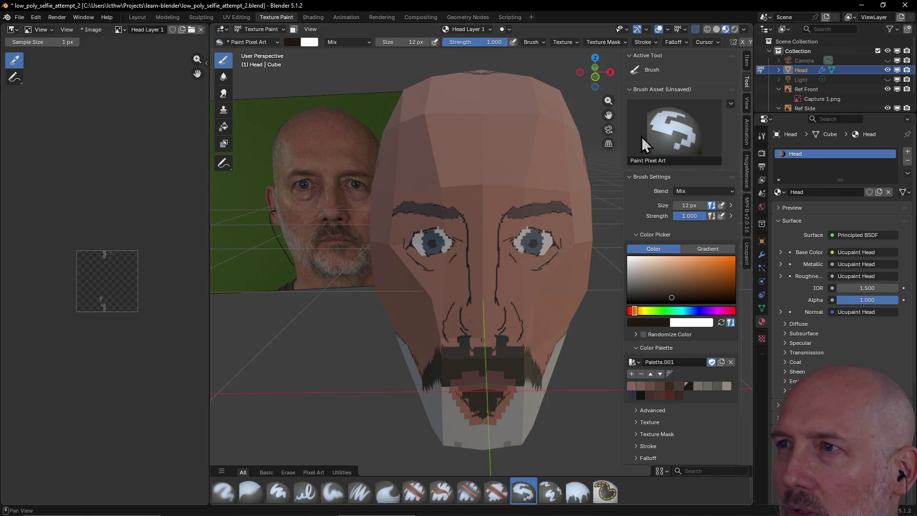
# Erase the stray dark pixels just above the moustache
pyautogui.click(747, 253)
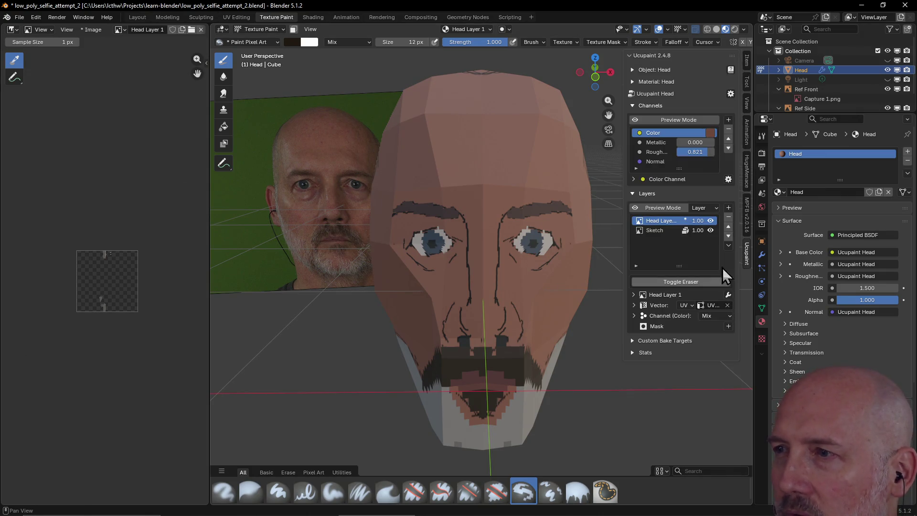
pyautogui.click(688, 281)
pyautogui.moveTo(507, 343); pyautogui.dragTo(509, 345)
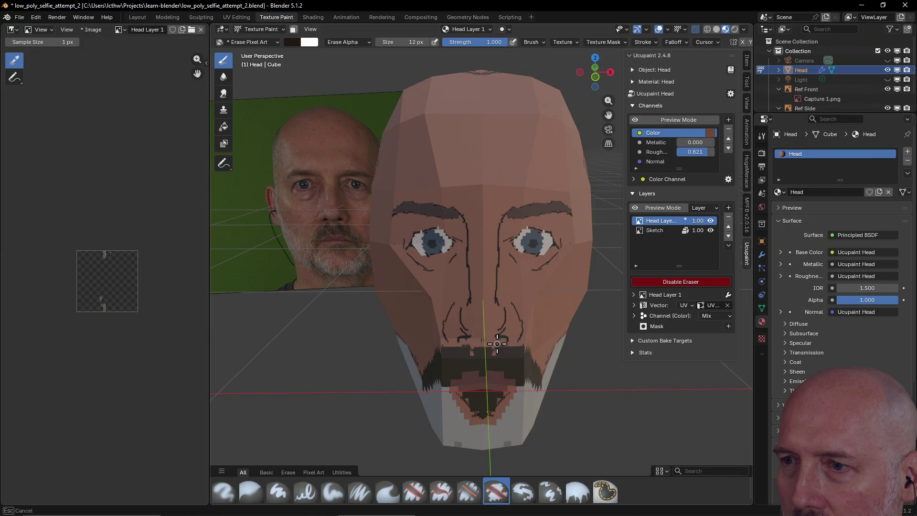
pyautogui.moveTo(503, 344); pyautogui.dragTo(510, 342)
pyautogui.moveTo(517, 343)
pyautogui.mouseDown(button='middle')
pyautogui.moveTo(539, 306)
pyautogui.moveTo(512, 323)
pyautogui.moveTo(501, 308)
pyautogui.mouseUp(button='middle')
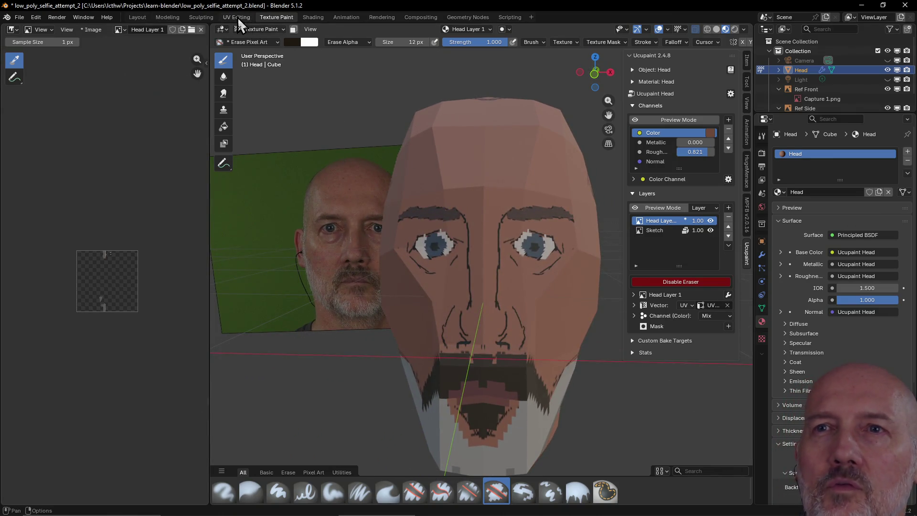
# In the UV Editing workspace, nudge an element of the top UV island
pyautogui.click(238, 17)
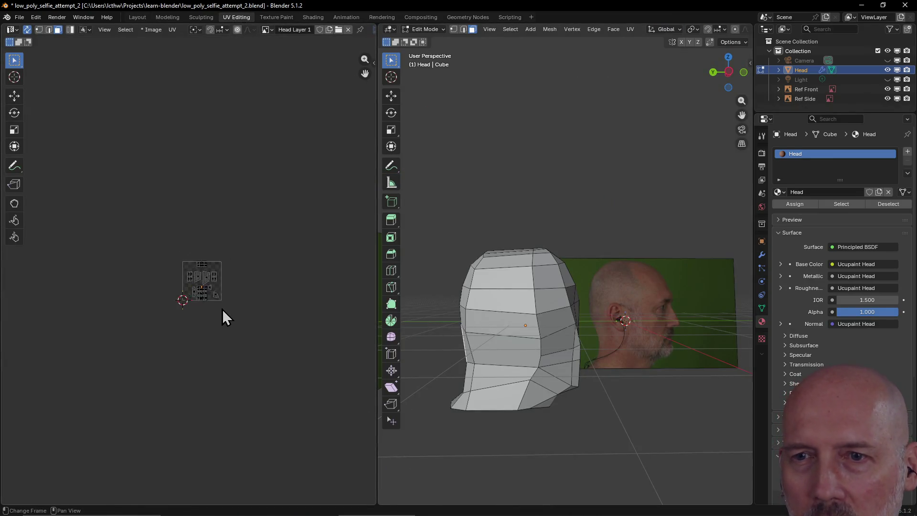
pyautogui.scroll(8, 224, 309)
pyautogui.scroll(-1, 228, 309)
pyautogui.scroll(1, 229, 313)
pyautogui.scroll(-1, 229, 313)
pyautogui.moveTo(621, 296)
pyautogui.mouseDown(button='middle')
pyautogui.moveTo(503, 312)
pyautogui.moveTo(535, 321)
pyautogui.mouseUp(button='middle')
pyautogui.click(561, 341)
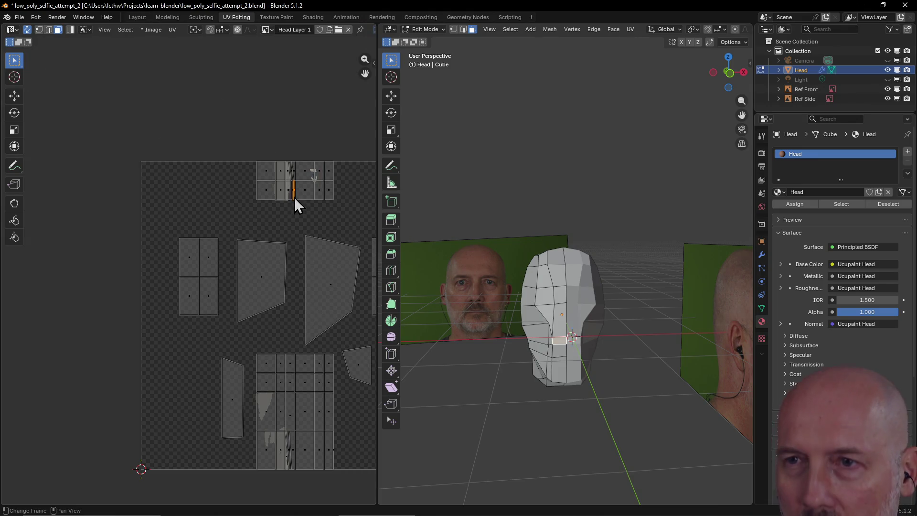
pyautogui.press('g')
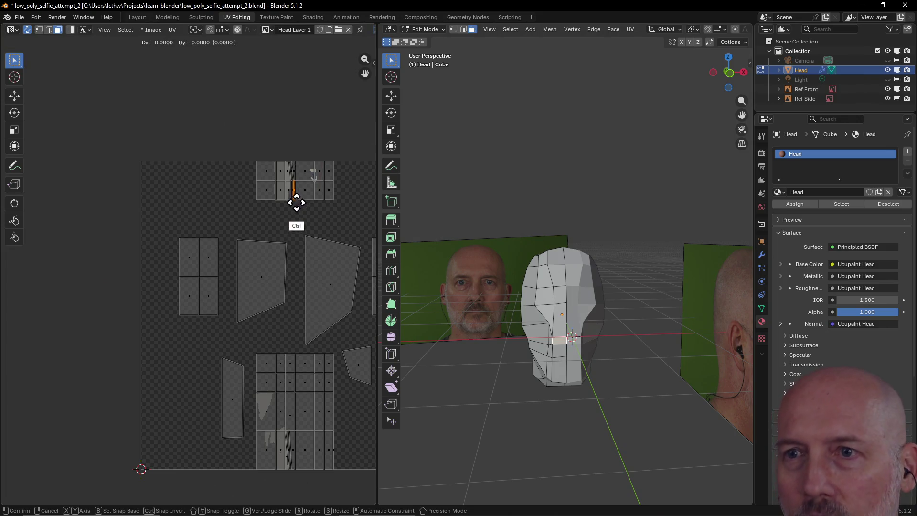
pyautogui.click(296, 200)
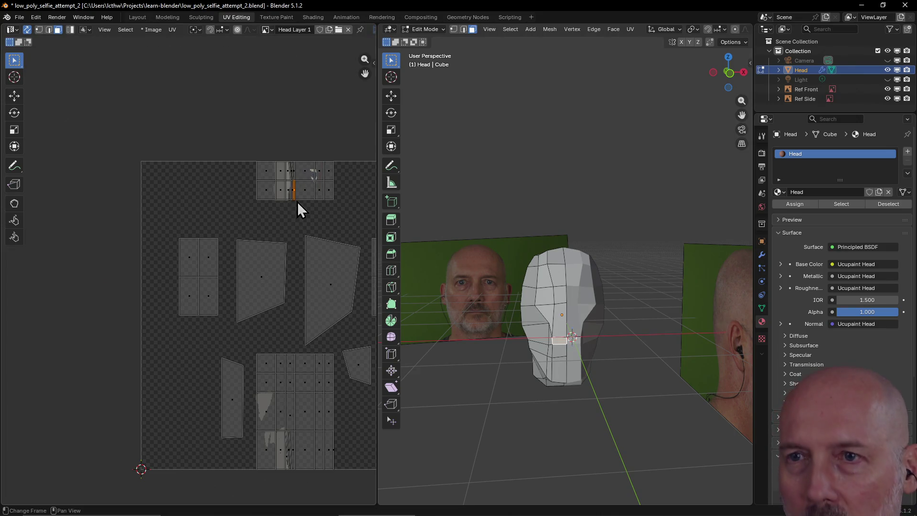
pyautogui.scroll(2, 301, 200)
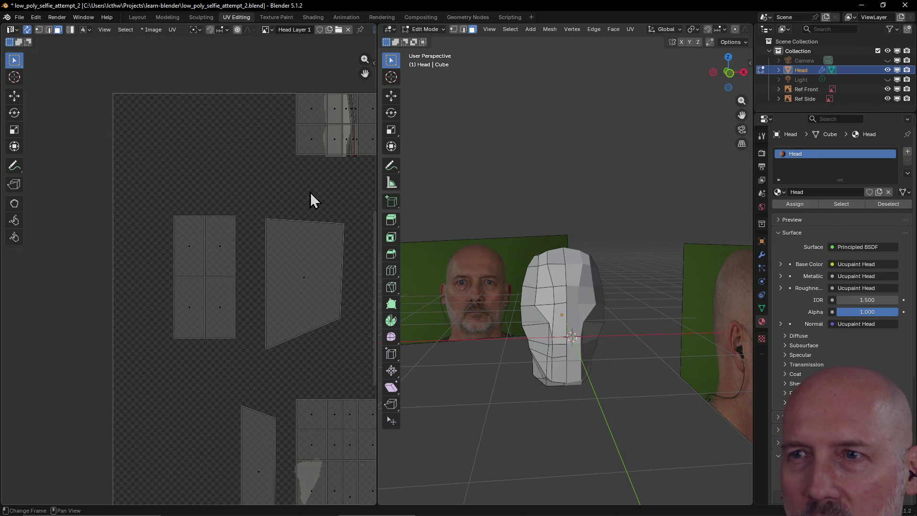
pyautogui.scroll(-1, 339, 176)
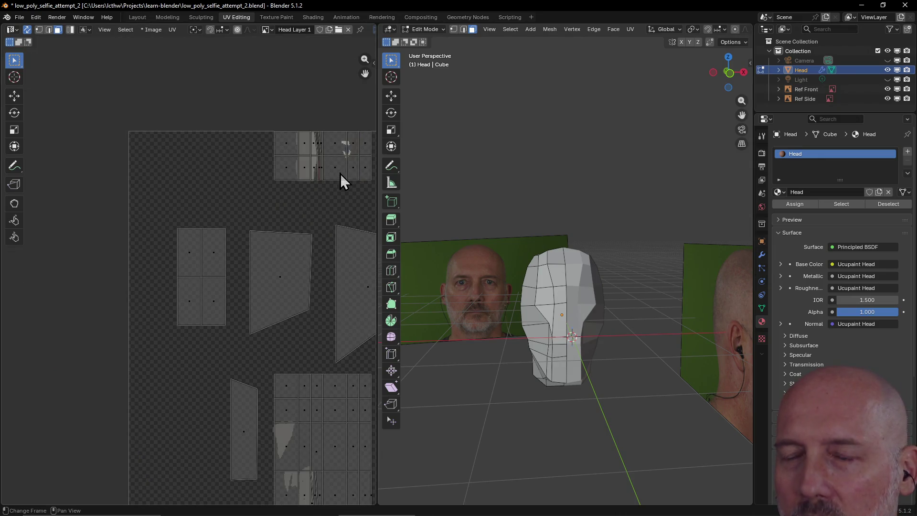
# Select the front face's square UV island and centre the UV view on the 2D cursor
pyautogui.click(339, 176)
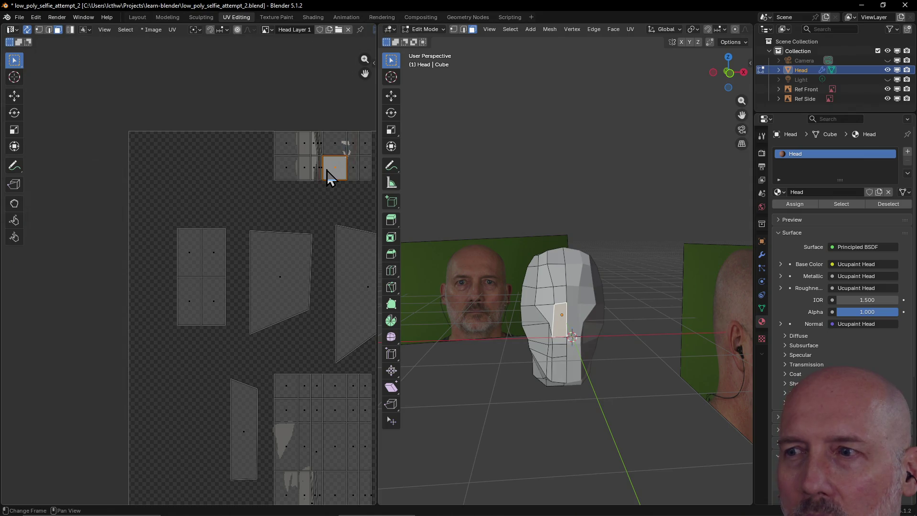
pyautogui.click(328, 179)
pyautogui.click(330, 174)
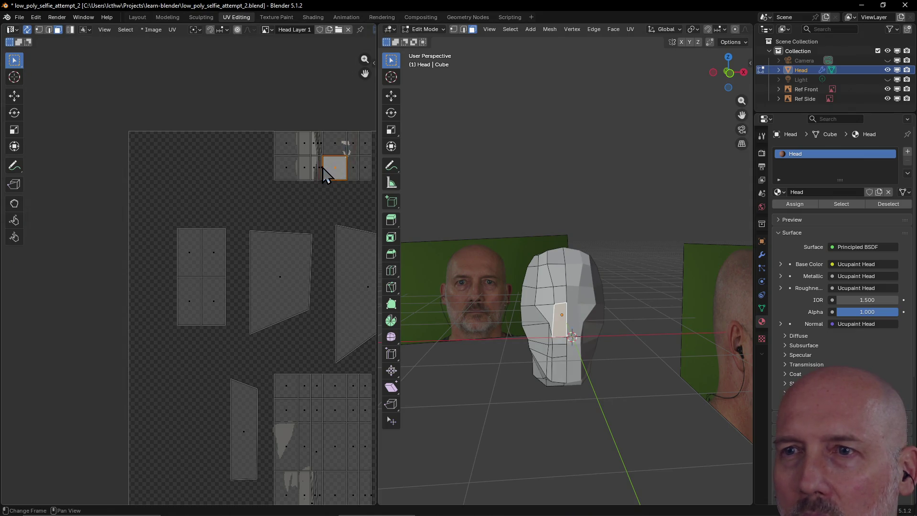
pyautogui.moveTo(329, 148)
pyautogui.mouseDown(button='middle')
pyautogui.moveTo(260, 140)
pyautogui.moveTo(247, 221)
pyautogui.mouseUp(button='middle')
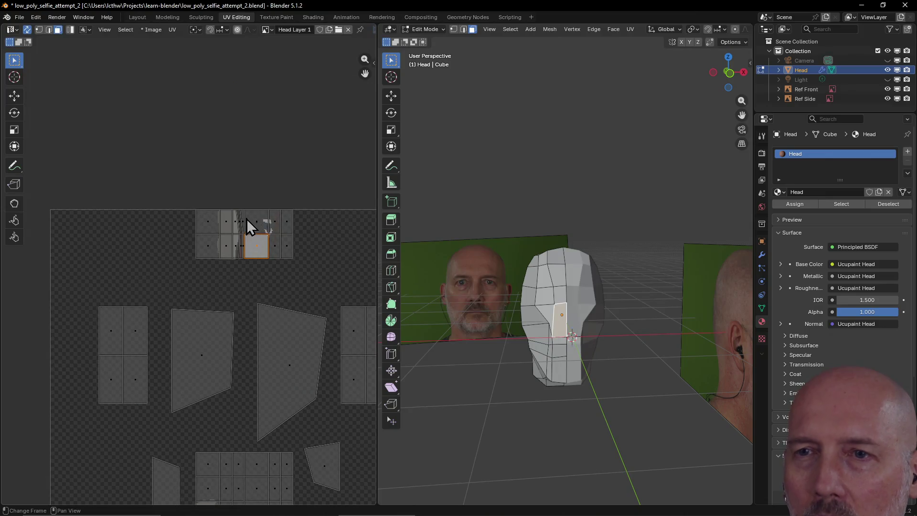
pyautogui.press('`')
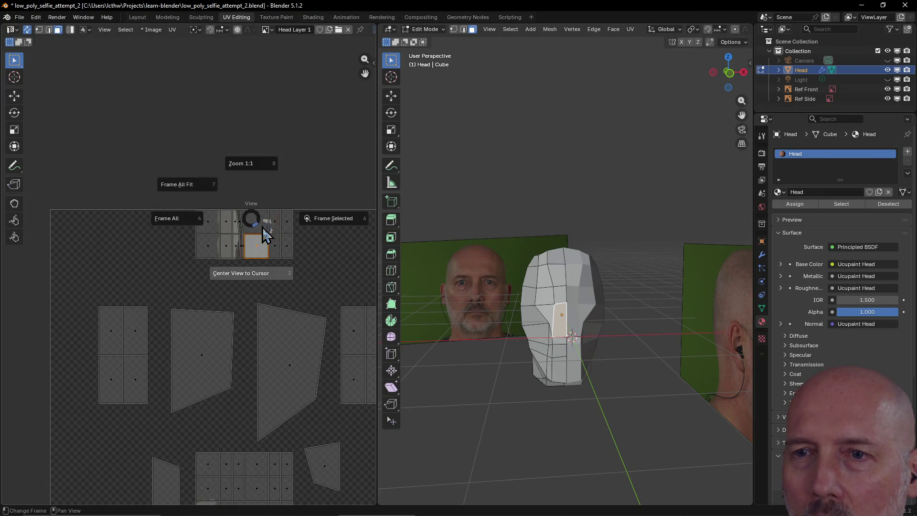
pyautogui.click(254, 277)
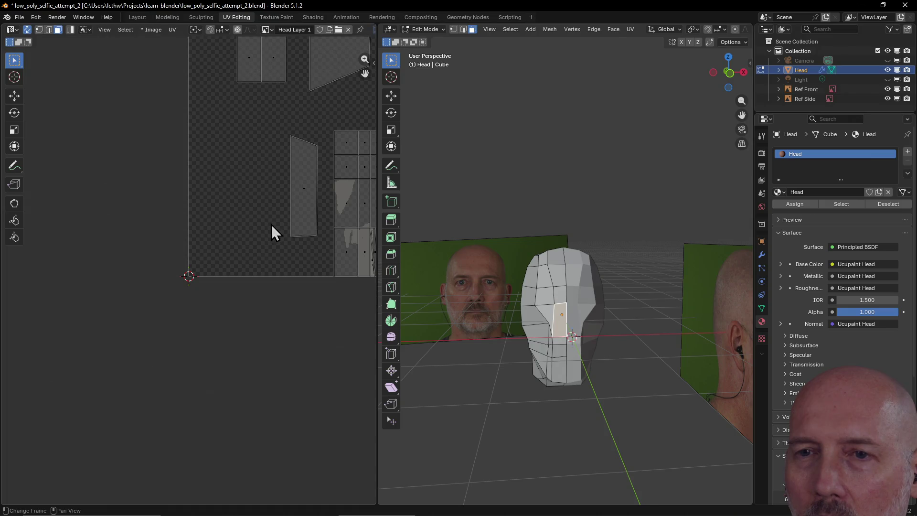
# Pan the UV view until the chosen square island is framed
pyautogui.moveTo(270, 213); pyautogui.dragTo(180, 363, button='middle')
pyautogui.moveTo(296, 135)
pyautogui.mouseDown(button='middle')
pyautogui.moveTo(260, 232)
pyautogui.moveTo(271, 251)
pyautogui.mouseUp(button='middle')
pyautogui.scroll(-4, 234, 198)
pyautogui.scroll(6, 237, 199)
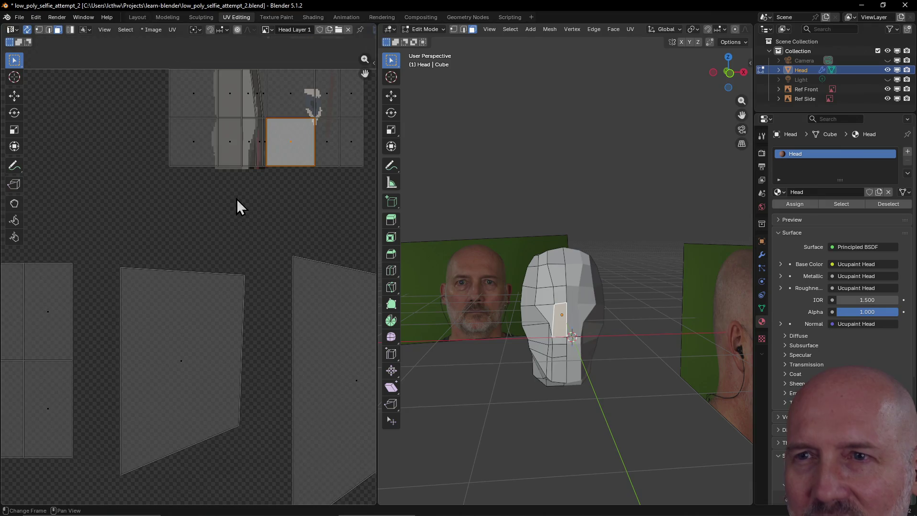
pyautogui.scroll(3, 237, 199)
pyautogui.scroll(-5, 276, 155)
pyautogui.moveTo(191, 293); pyautogui.dragTo(147, 430, button='middle')
pyautogui.moveTo(264, 251); pyautogui.dragTo(260, 262, button='middle')
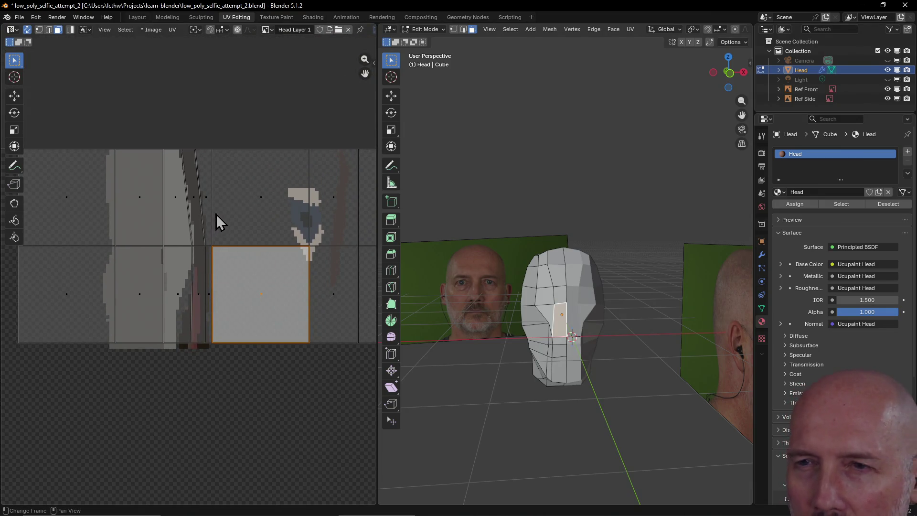
# In edge select, pick the square island's two left vertical edges
pyautogui.click(206, 196)
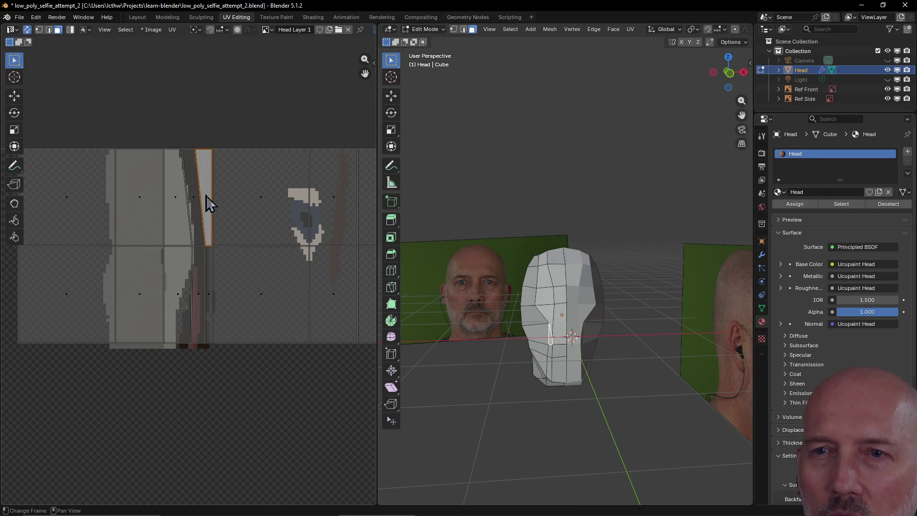
pyautogui.keyDown('shift'); pyautogui.click(207, 292); pyautogui.keyUp('shift')
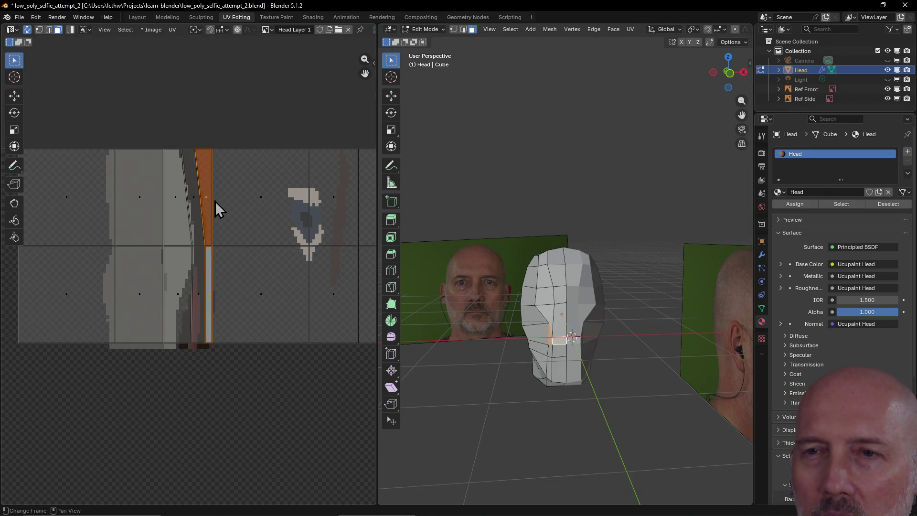
pyautogui.hotkey('ctrl', 'z')
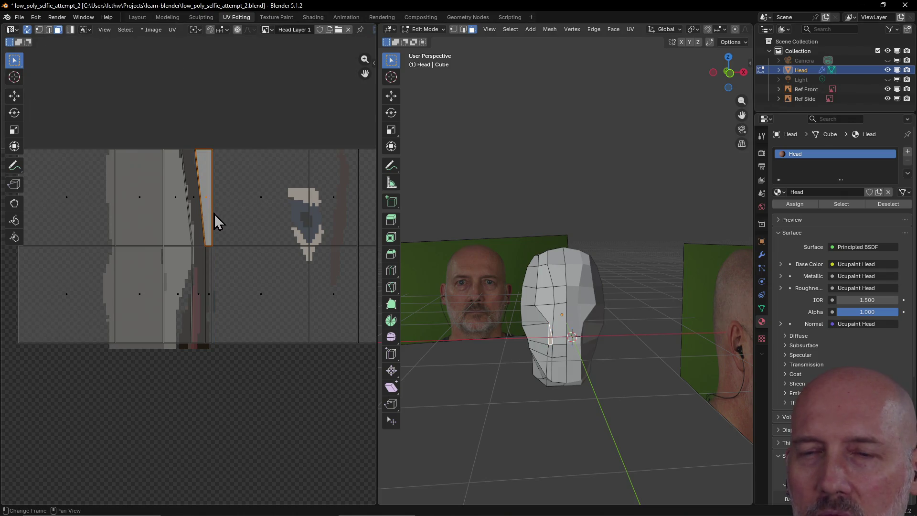
pyautogui.click(214, 248)
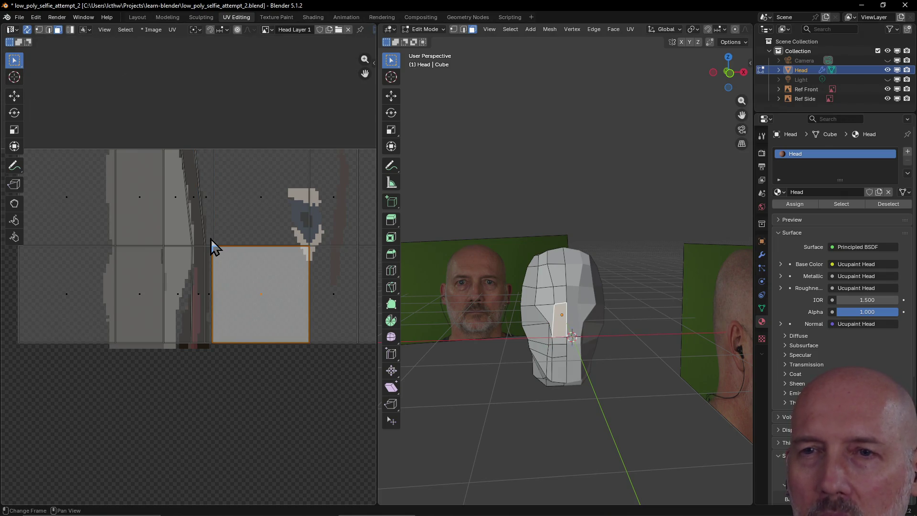
pyautogui.click(48, 30)
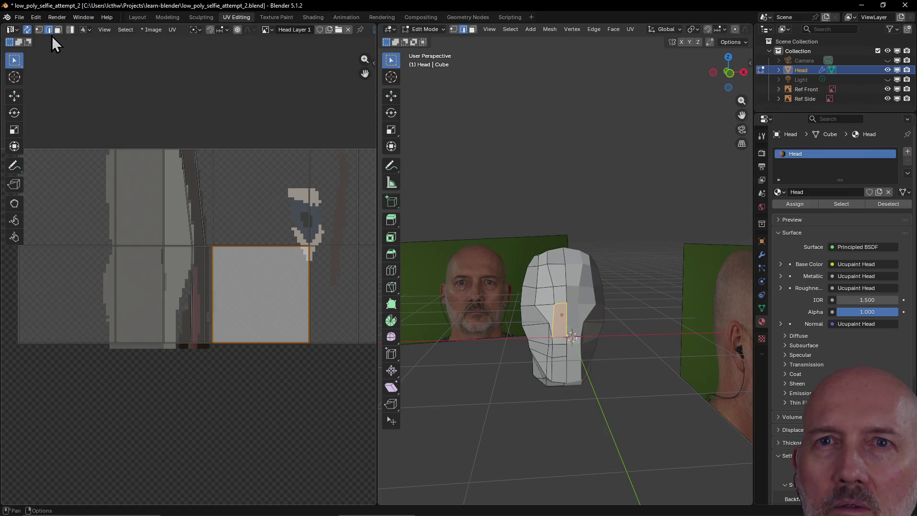
pyautogui.click(213, 186)
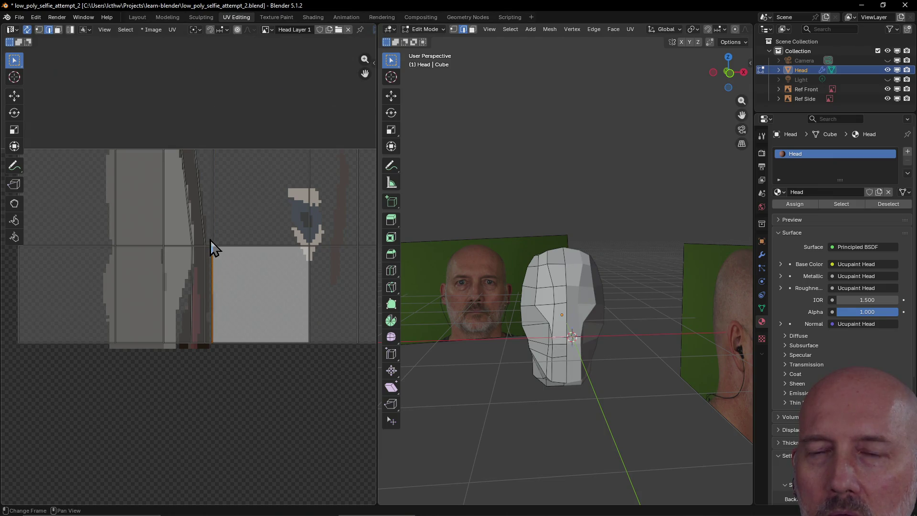
pyautogui.keyDown('shift'); pyautogui.click(213, 217); pyautogui.keyUp('shift')
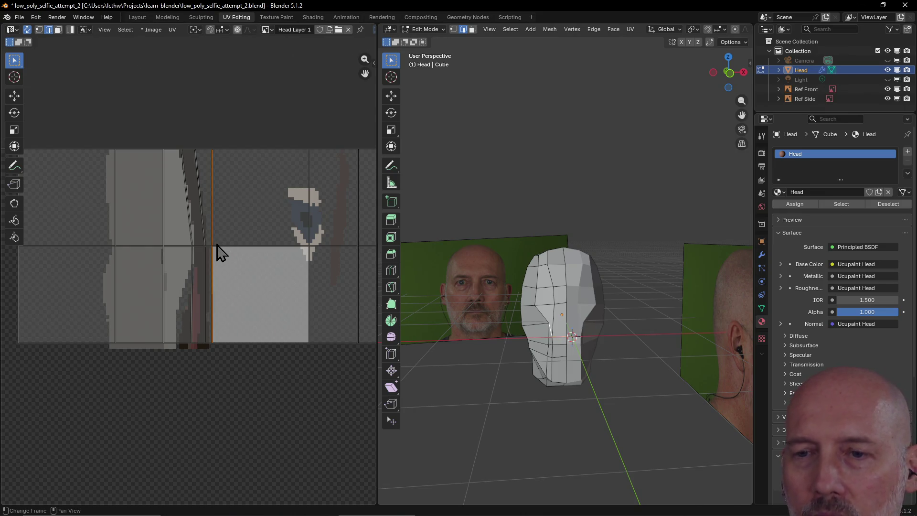
# Slide those edges along X to narrow the island, then return to Texture Paint
pyautogui.press('g')
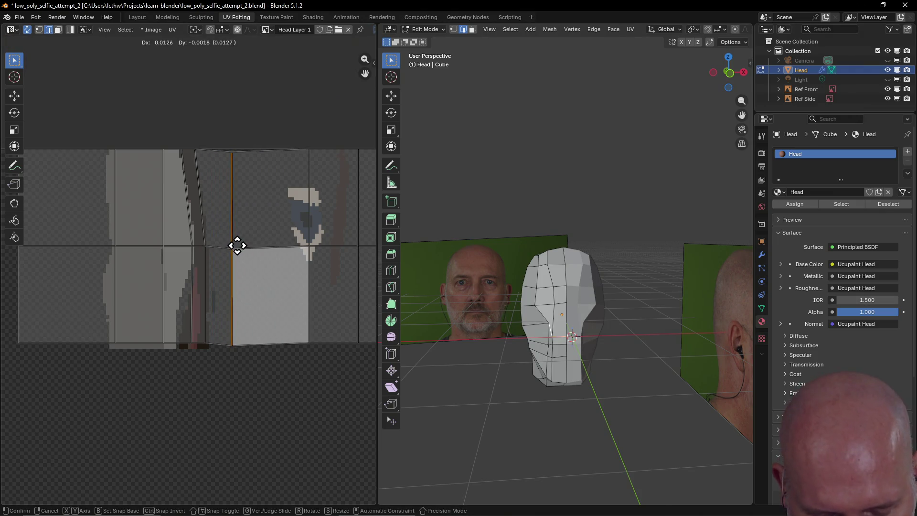
pyautogui.press('y')
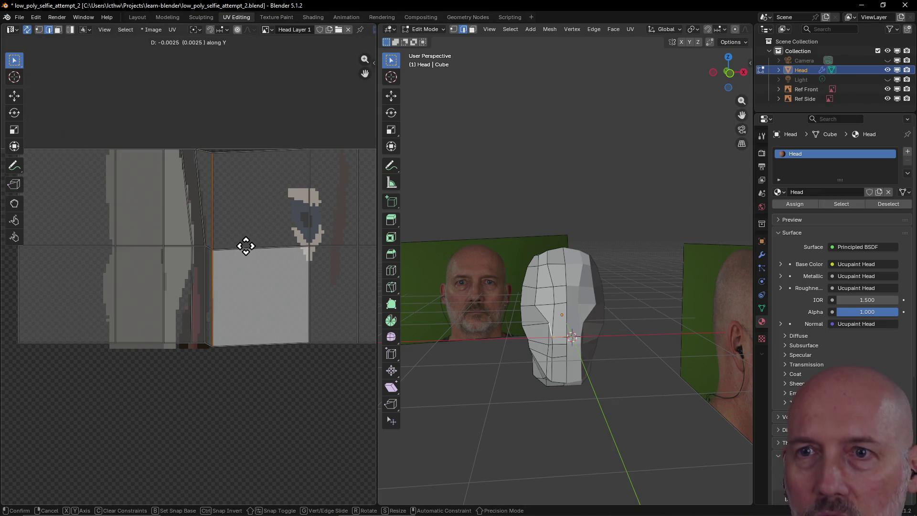
pyautogui.press('x')
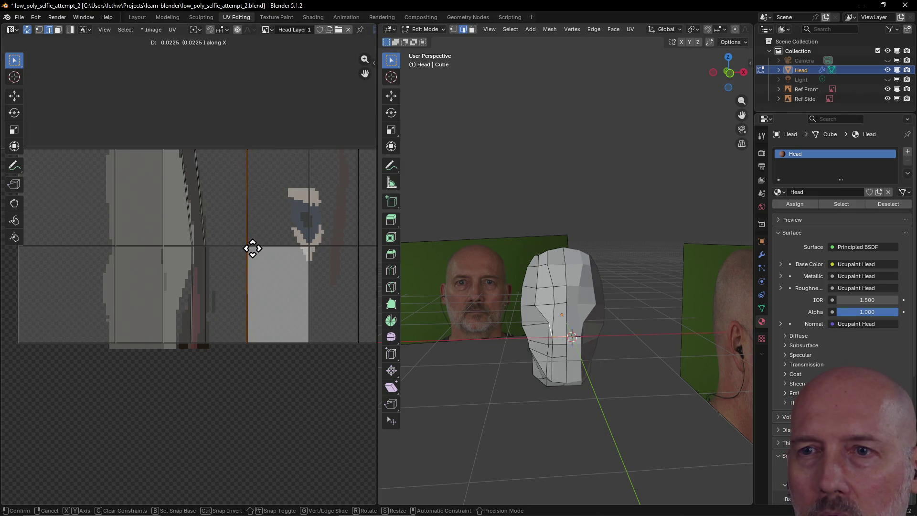
pyautogui.click(254, 247)
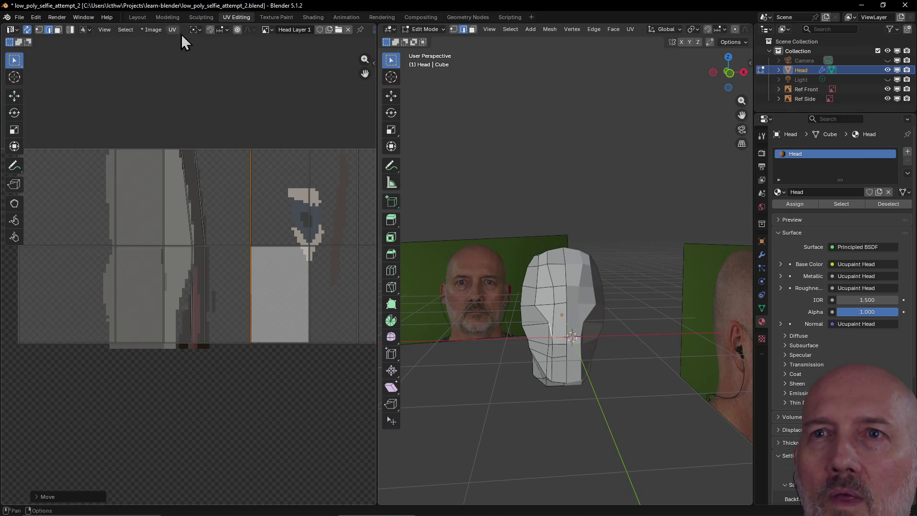
pyautogui.click(275, 16)
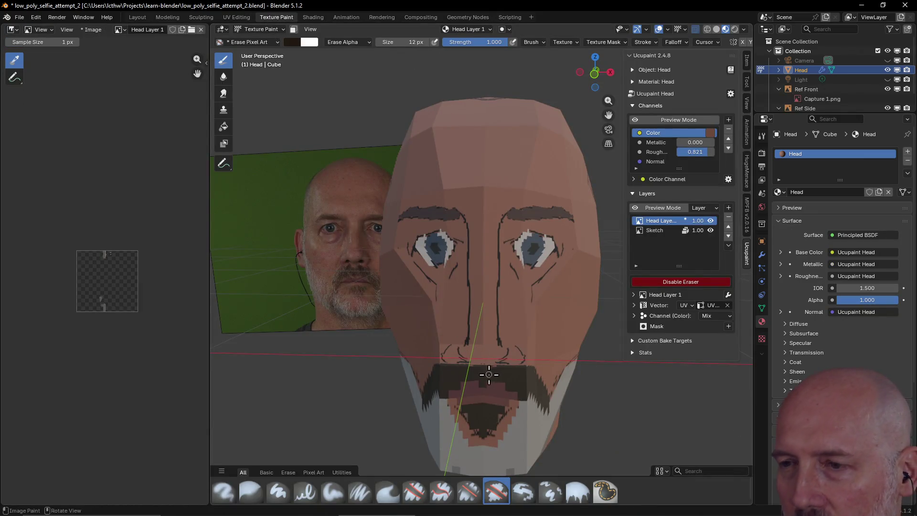
pyautogui.scroll(2, 505, 360)
pyautogui.scroll(-2, 505, 361)
pyautogui.scroll(3, 504, 365)
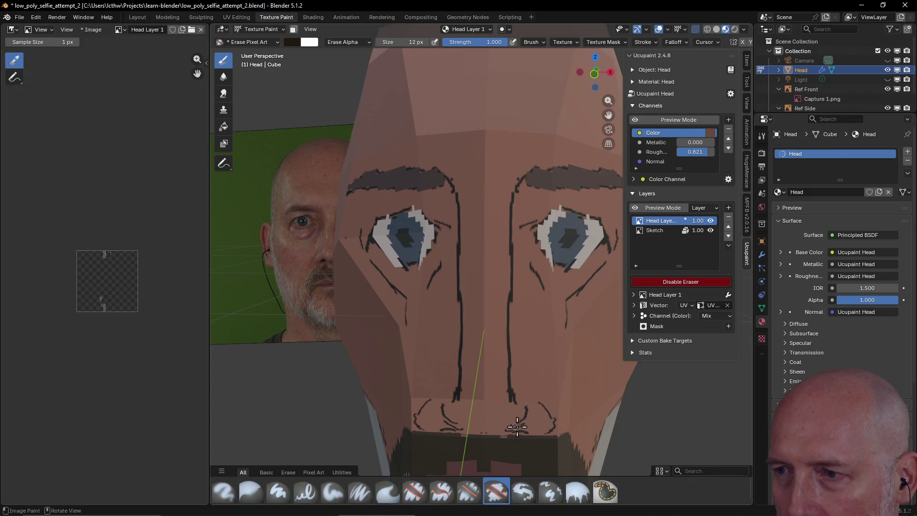
# Paint dark pixel marks along the chin and erase the unwanted ones
pyautogui.click(675, 286)
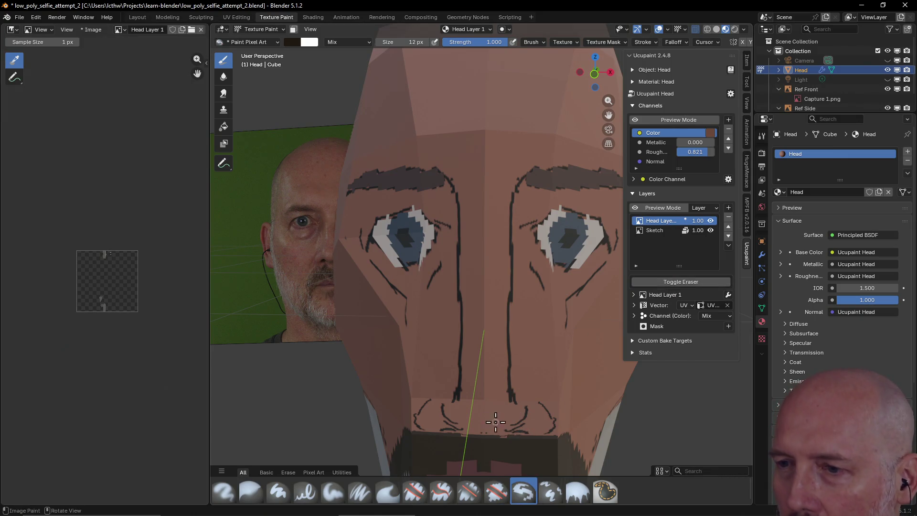
pyautogui.moveTo(504, 429); pyautogui.dragTo(510, 426)
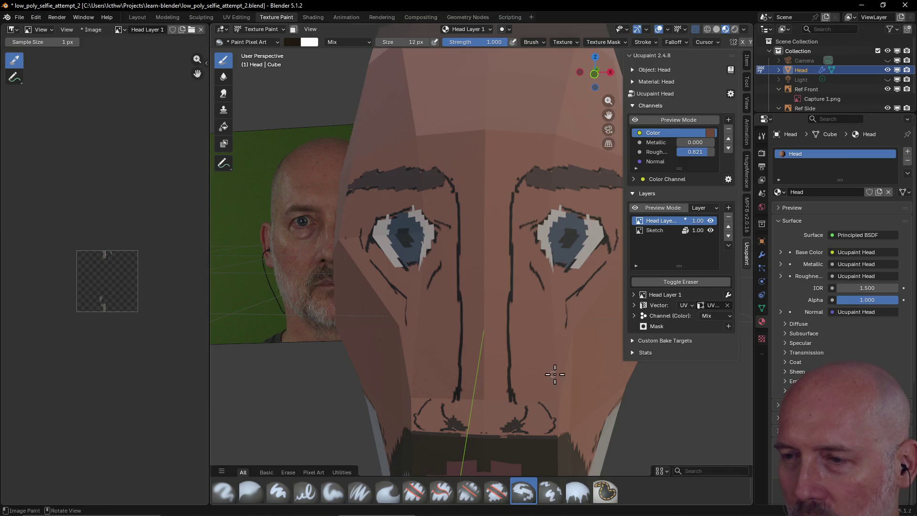
pyautogui.click(683, 285)
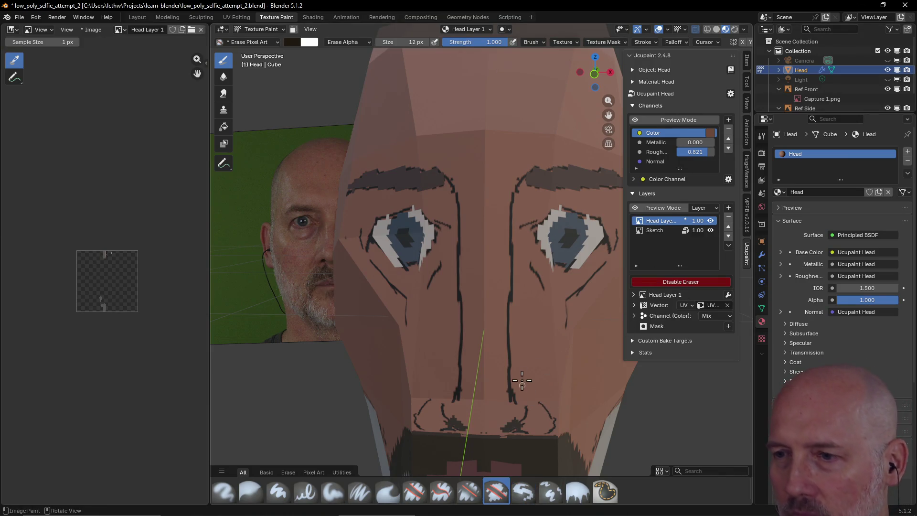
pyautogui.moveTo(506, 430); pyautogui.dragTo(482, 416)
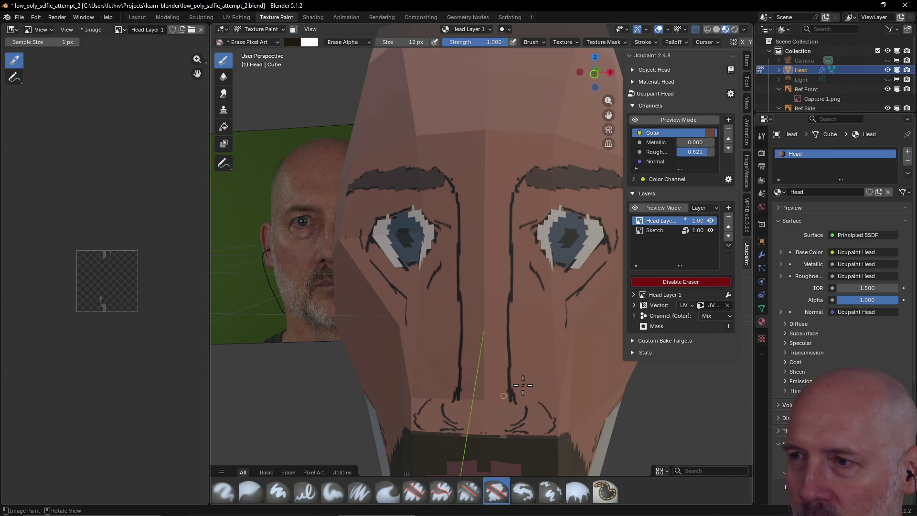
pyautogui.click(682, 283)
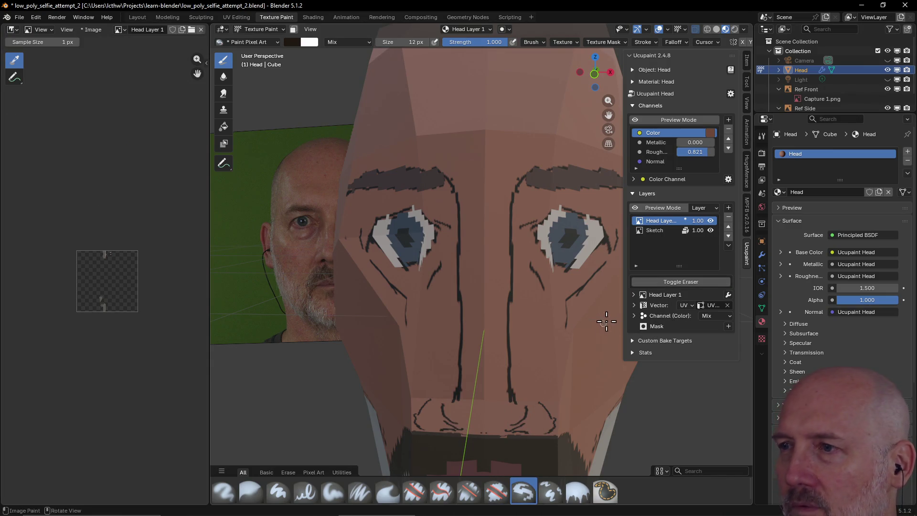
# On the Sketch layer, erase the guide marks around the nostrils
pyautogui.click(662, 232)
pyautogui.click(676, 283)
pyautogui.moveTo(524, 416)
pyautogui.mouseDown()
pyautogui.moveTo(527, 409)
pyautogui.moveTo(512, 427)
pyautogui.moveTo(458, 400)
pyautogui.mouseUp()
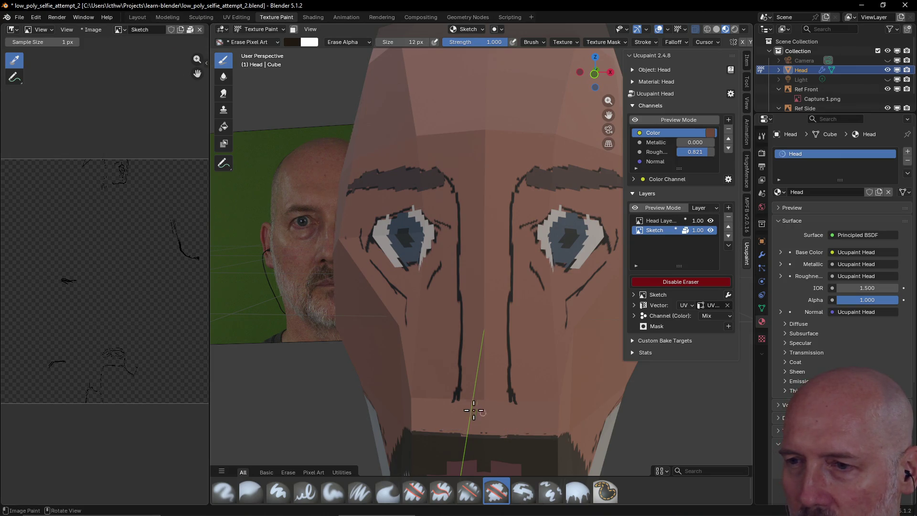
pyautogui.click(680, 281)
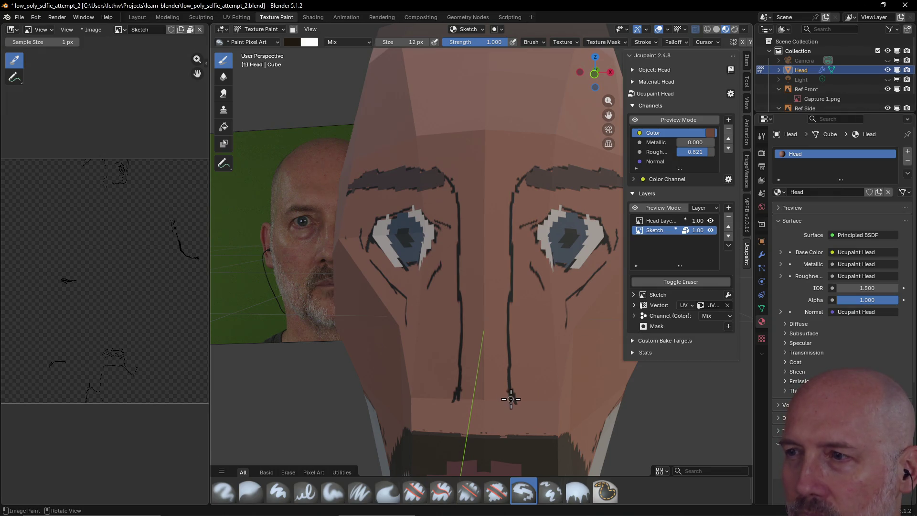
# Set the Color channel swatch to a dark shade and reselect the layer
pyautogui.click(709, 133)
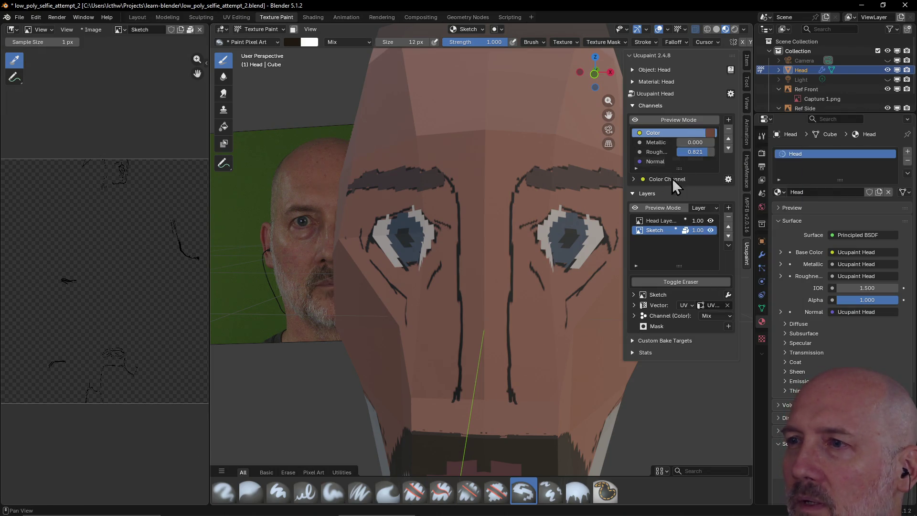
pyautogui.click(709, 134)
pyautogui.moveTo(719, 196)
pyautogui.mouseDown()
pyautogui.moveTo(719, 206)
pyautogui.moveTo(757, 213)
pyautogui.mouseUp()
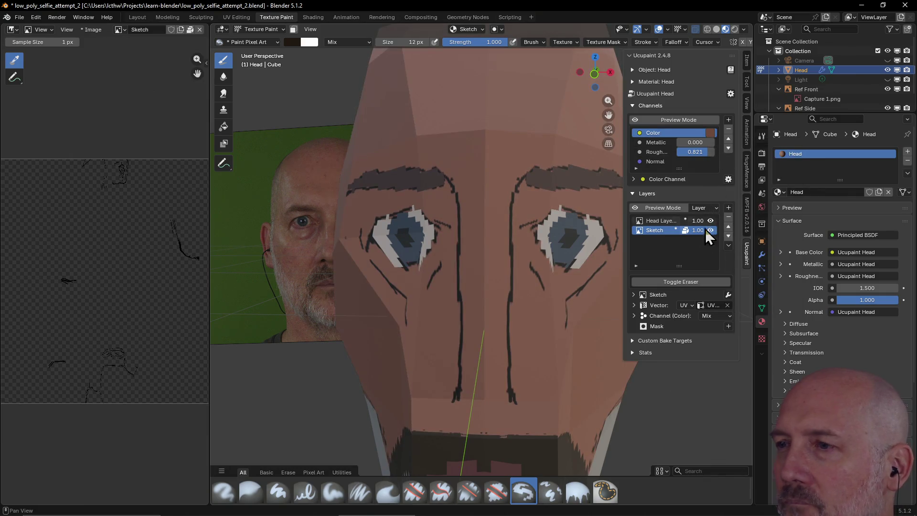
pyautogui.click(667, 231)
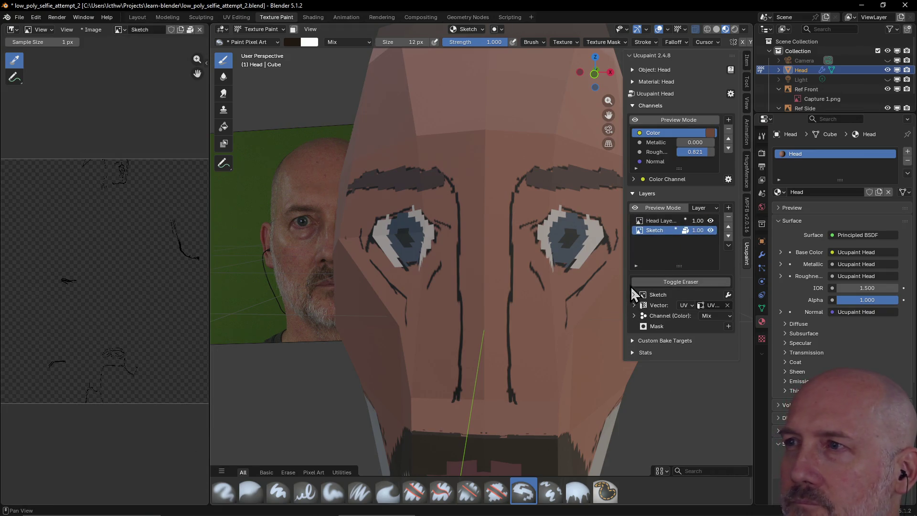
pyautogui.moveTo(530, 337)
pyautogui.mouseDown(button='middle')
pyautogui.moveTo(520, 359)
pyautogui.moveTo(497, 272)
pyautogui.mouseUp(button='middle')
pyautogui.press('`')
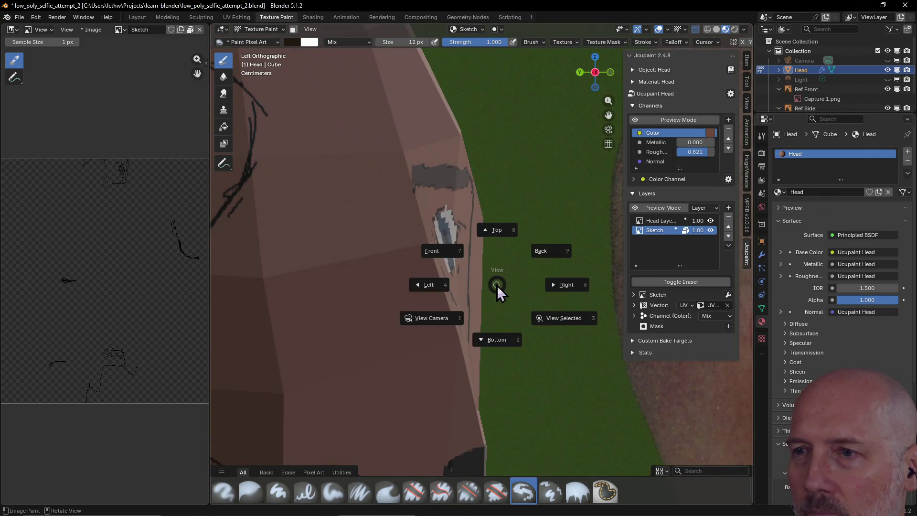
# Inspect the face from the Front view and in perspective, then enter Edit Mode
pyautogui.click(457, 262)
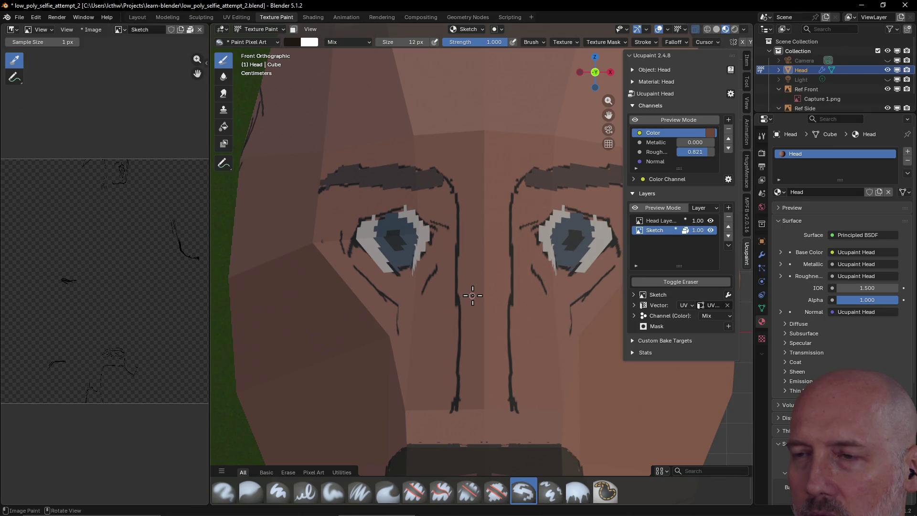
pyautogui.scroll(5, 471, 295)
pyautogui.scroll(-7, 474, 295)
pyautogui.scroll(-6, 474, 295)
pyautogui.keyDown('alt'); pyautogui.moveTo(476, 296); pyautogui.dragTo(473, 297, button='middle'); pyautogui.keyUp('alt')
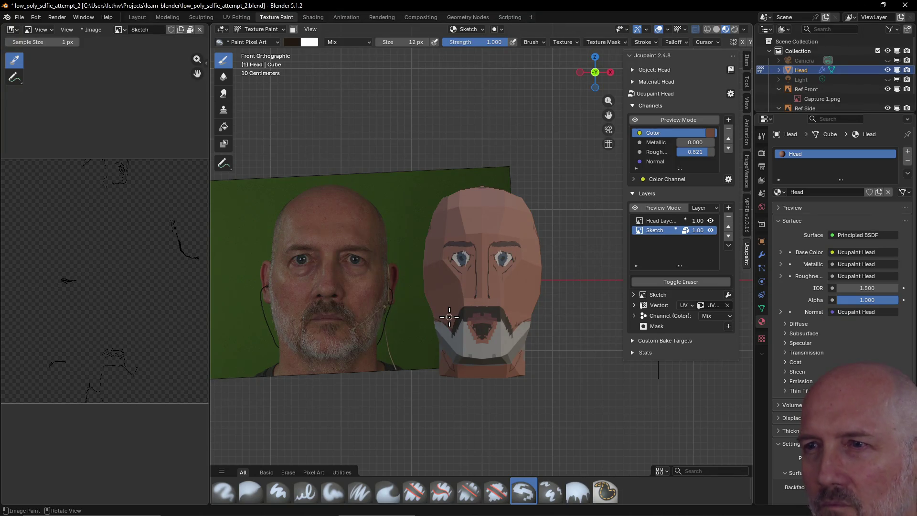
pyautogui.scroll(1, 502, 279)
pyautogui.scroll(2, 501, 282)
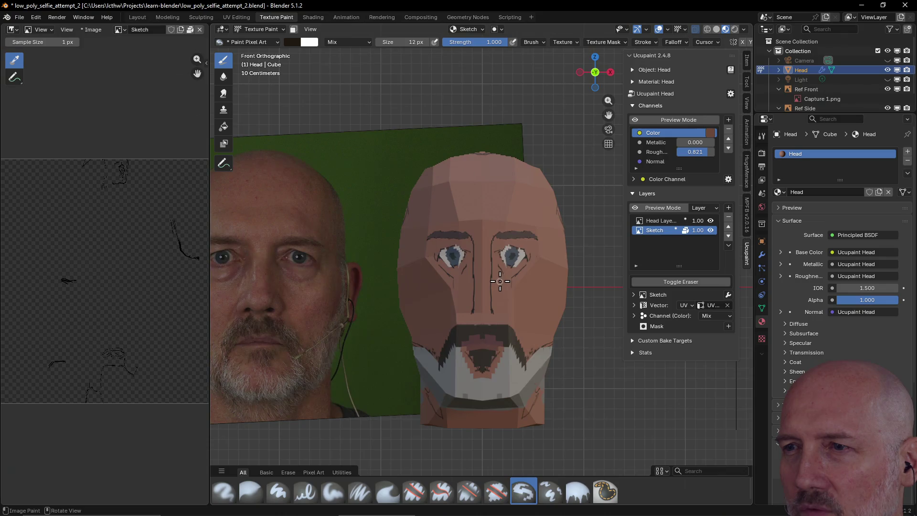
pyautogui.scroll(1, 500, 281)
pyautogui.scroll(1, 500, 282)
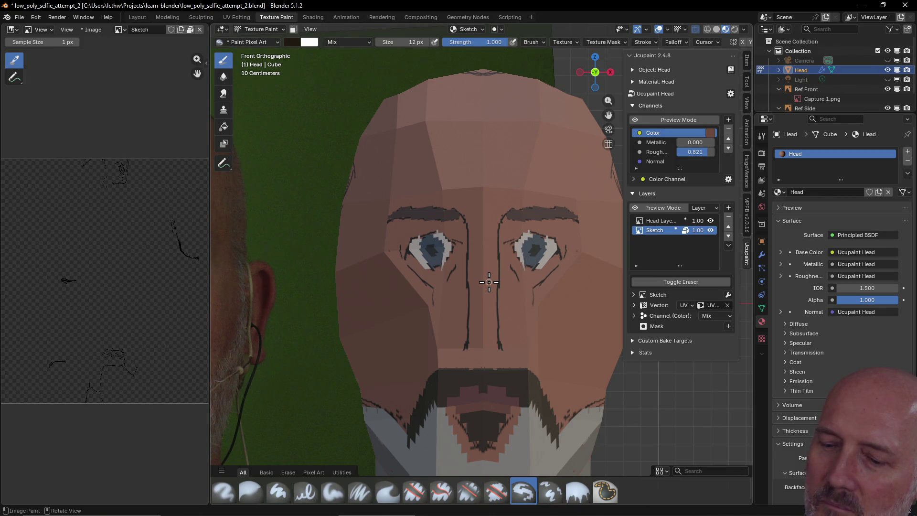
pyautogui.moveTo(489, 282)
pyautogui.mouseDown(button='middle')
pyautogui.moveTo(561, 284)
pyautogui.moveTo(500, 293)
pyautogui.moveTo(490, 220)
pyautogui.mouseUp(button='middle')
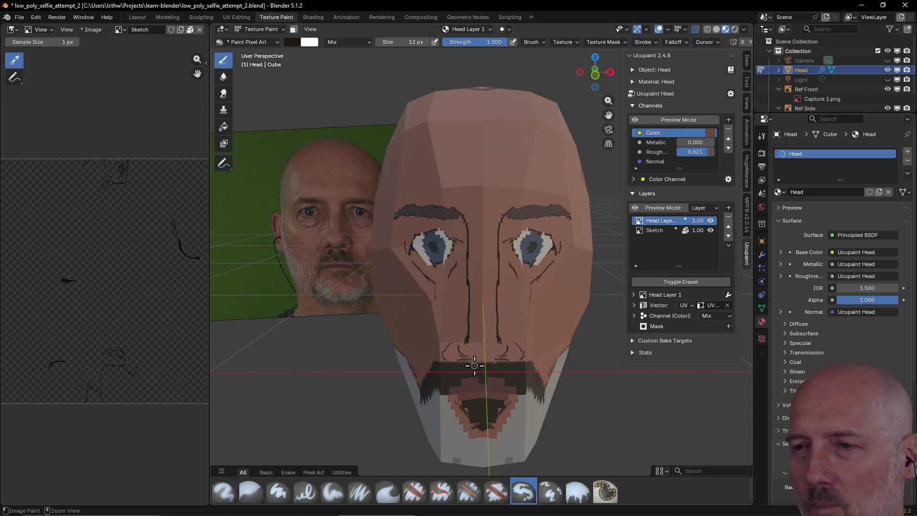
pyautogui.press('Tab')
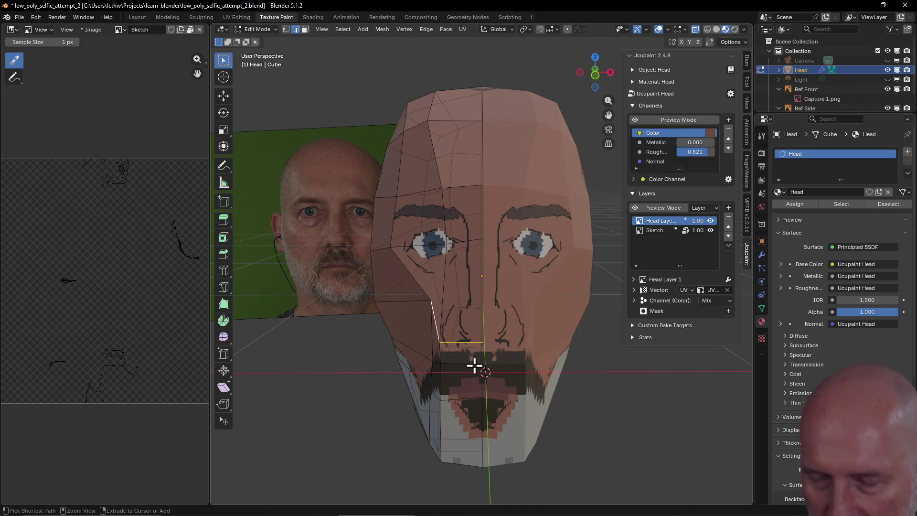
# Use face select mode with nothing selected and bring up the shading pie
pyautogui.hotkey('ctrl', '3')
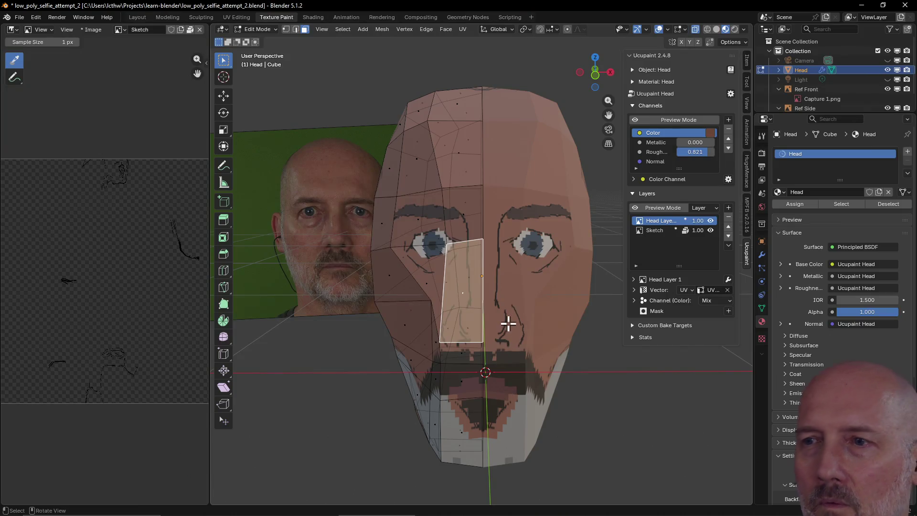
pyautogui.hotkey('alt', 'a')
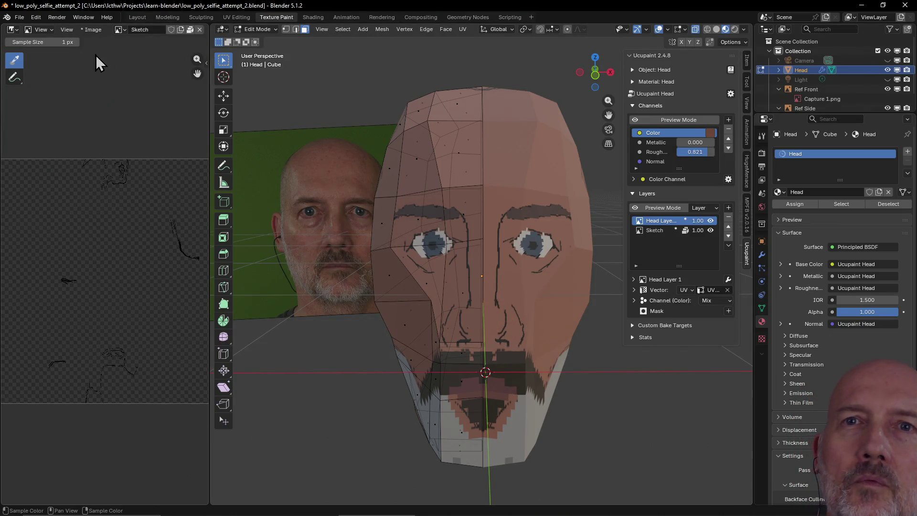
pyautogui.scroll(2, 494, 303)
pyautogui.scroll(-1, 495, 304)
pyautogui.scroll(-1, 495, 304)
pyautogui.moveTo(495, 300)
pyautogui.mouseDown(button='middle')
pyautogui.moveTo(522, 283)
pyautogui.moveTo(502, 299)
pyautogui.moveTo(481, 299)
pyautogui.moveTo(511, 283)
pyautogui.moveTo(488, 301)
pyautogui.moveTo(576, 298)
pyautogui.moveTo(486, 308)
pyautogui.moveTo(531, 288)
pyautogui.moveTo(557, 308)
pyautogui.moveTo(624, 280)
pyautogui.moveTo(526, 307)
pyautogui.moveTo(522, 300)
pyautogui.mouseUp(button='middle')
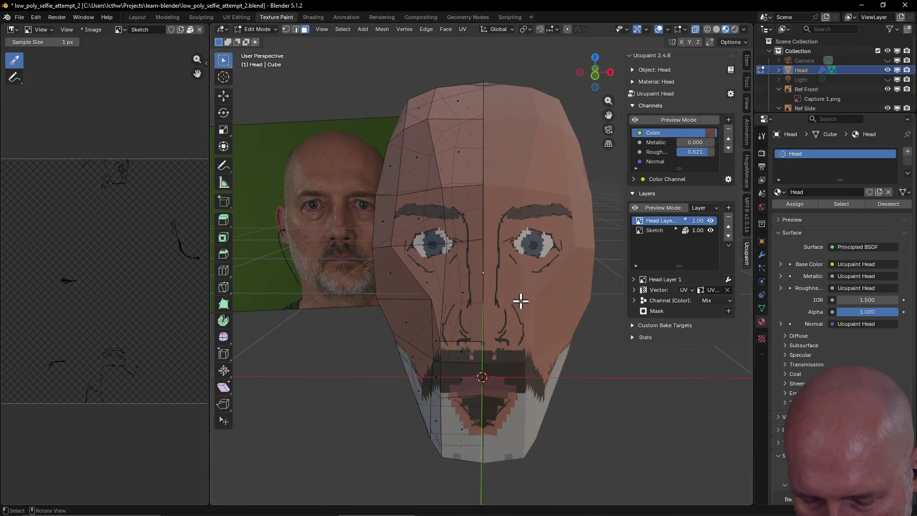
pyautogui.press('z')
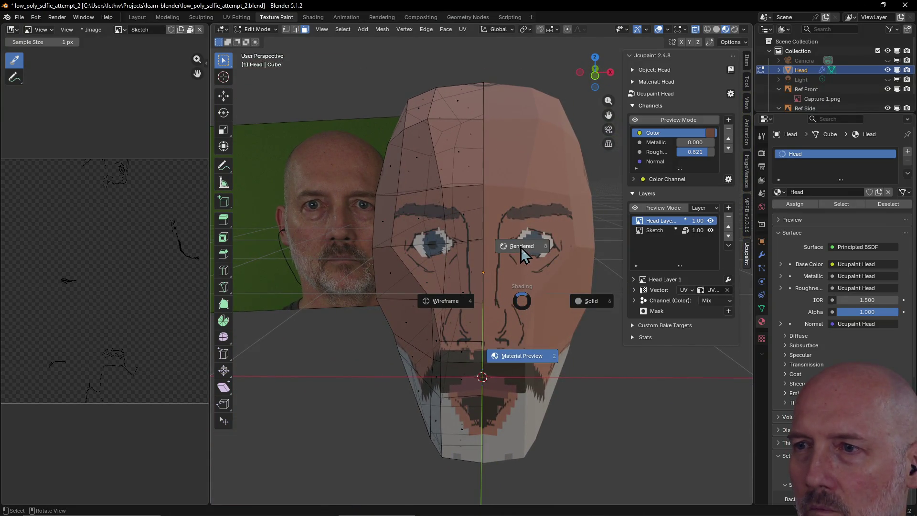
pyautogui.click(520, 248)
pyautogui.press('z')
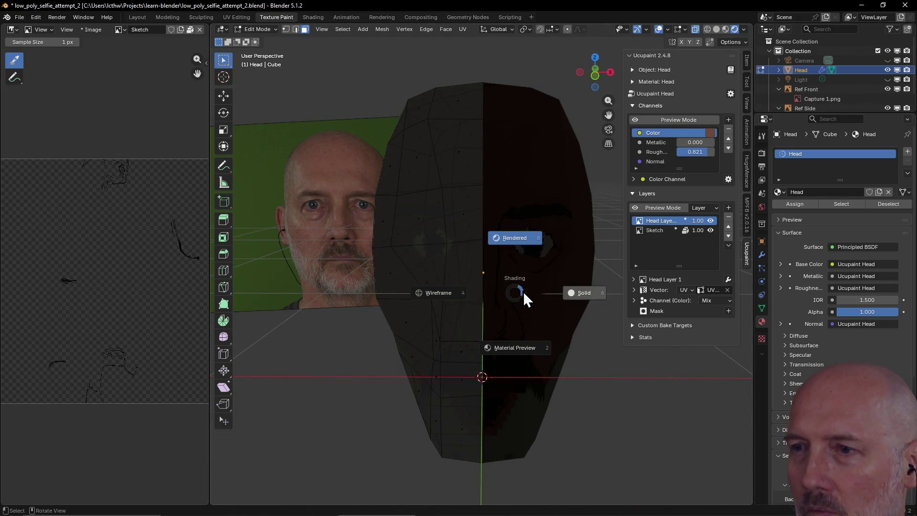
pyautogui.click(511, 352)
pyautogui.moveTo(514, 263)
pyautogui.mouseDown(button='middle')
pyautogui.moveTo(526, 288)
pyautogui.moveTo(512, 293)
pyautogui.mouseUp(button='middle')
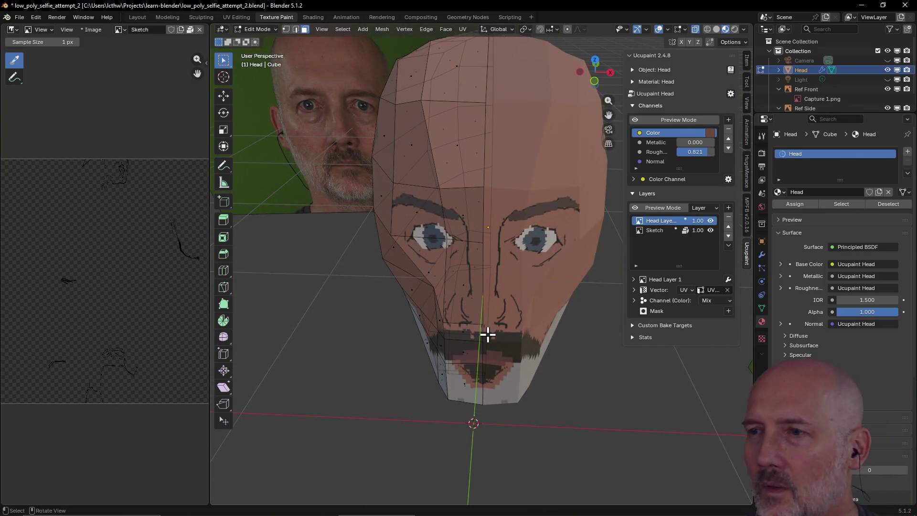
pyautogui.moveTo(487, 334)
pyautogui.mouseDown(button='middle')
pyautogui.moveTo(478, 334)
pyautogui.moveTo(505, 289)
pyautogui.moveTo(492, 299)
pyautogui.moveTo(536, 301)
pyautogui.moveTo(376, 208)
pyautogui.mouseUp(button='middle')
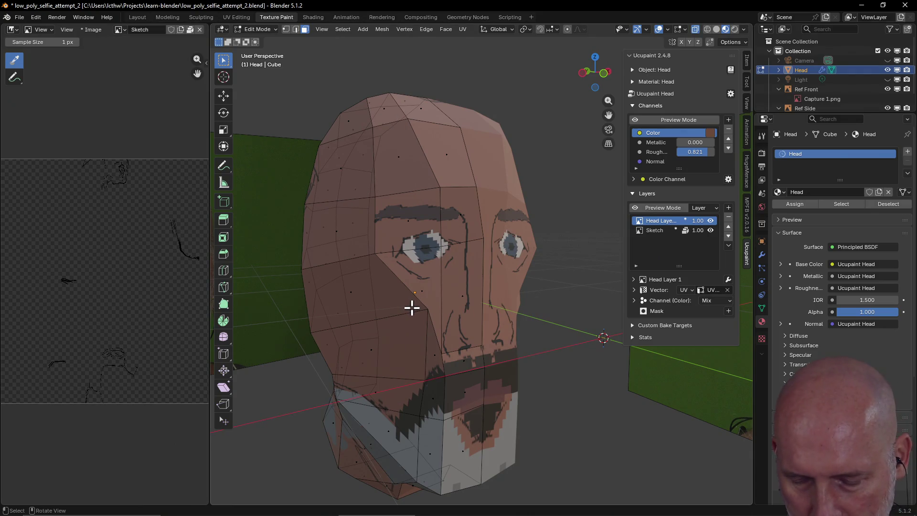
pyautogui.click(35, 16)
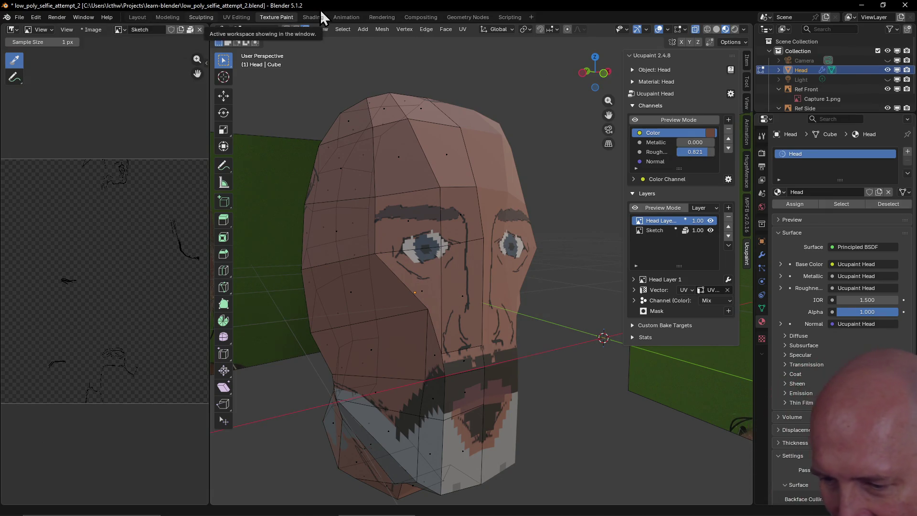
pyautogui.scroll(-4, 448, 157)
pyautogui.moveTo(449, 157)
pyautogui.mouseDown(button='middle')
pyautogui.moveTo(487, 205)
pyautogui.moveTo(485, 246)
pyautogui.moveTo(458, 216)
pyautogui.moveTo(459, 186)
pyautogui.moveTo(423, 195)
pyautogui.mouseUp(button='middle')
pyautogui.scroll(2, 444, 217)
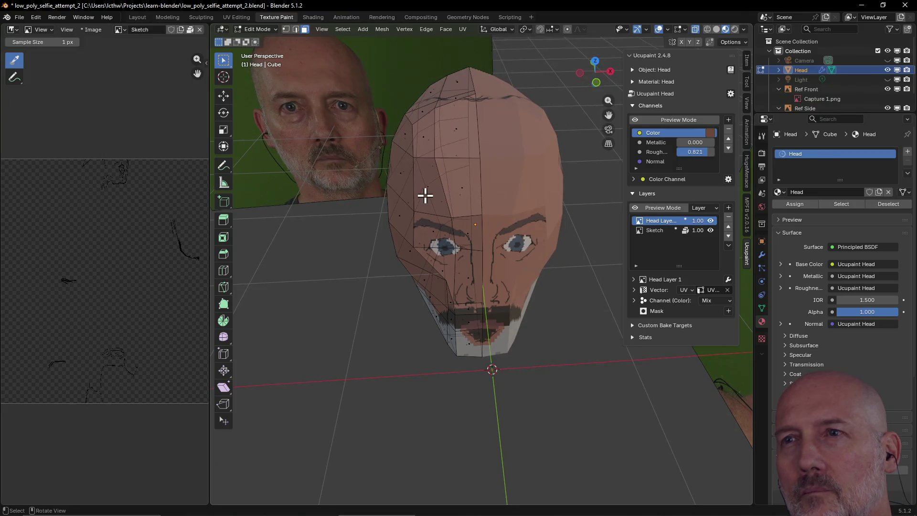
pyautogui.click(461, 179)
pyautogui.click(455, 145)
pyautogui.moveTo(455, 145)
pyautogui.mouseDown(button='middle')
pyautogui.moveTo(588, 169)
pyautogui.moveTo(548, 191)
pyautogui.mouseUp(button='middle')
pyautogui.click(410, 214)
pyautogui.click(393, 251)
pyautogui.click(382, 289)
pyautogui.click(414, 324)
pyautogui.click(418, 322)
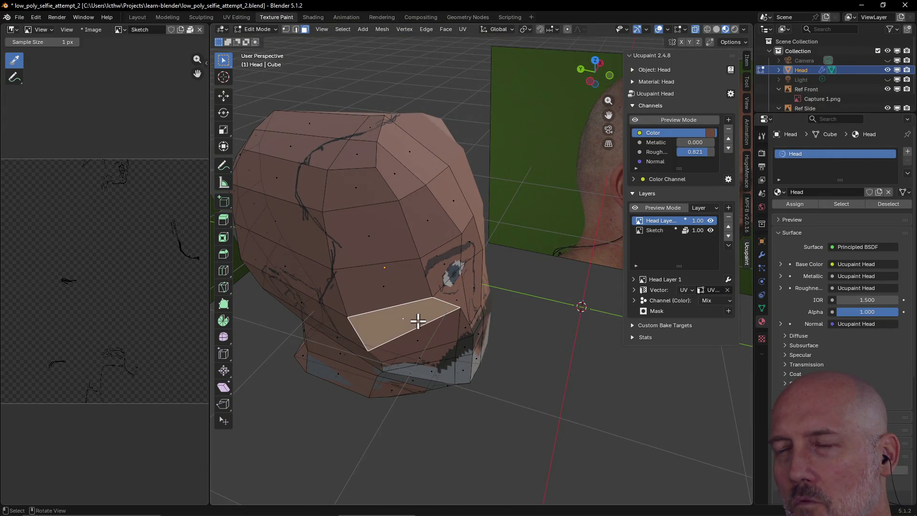
pyautogui.scroll(-3, 416, 315)
pyautogui.moveTo(409, 280)
pyautogui.mouseDown(button='middle')
pyautogui.moveTo(387, 268)
pyautogui.moveTo(399, 262)
pyautogui.mouseUp(button='middle')
pyautogui.scroll(5, 409, 261)
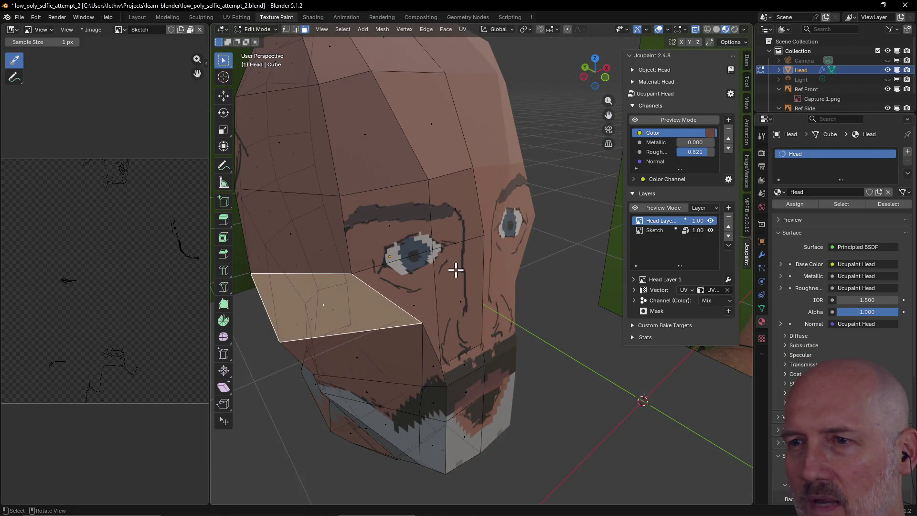
pyautogui.hotkey('alt', 'a')
pyautogui.click(455, 230)
pyautogui.moveTo(464, 292); pyautogui.dragTo(446, 220, button='middle')
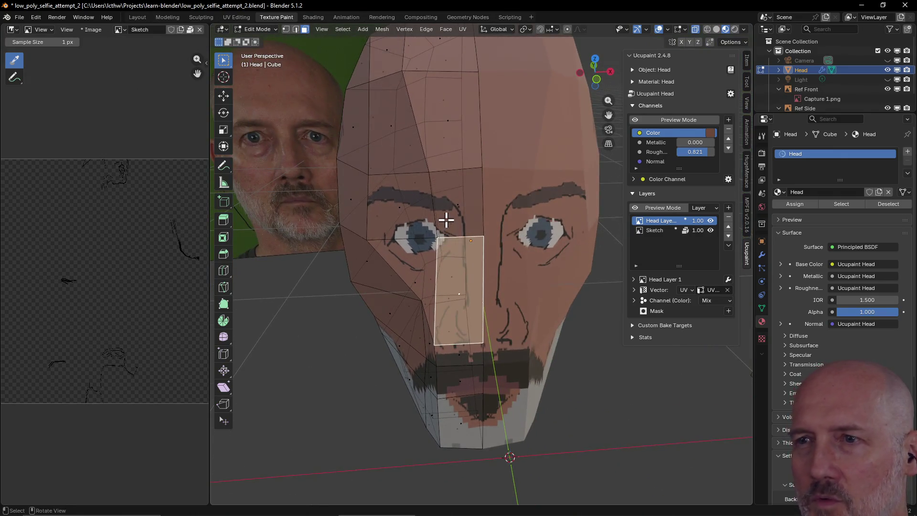
pyautogui.hotkey('alt', 'a')
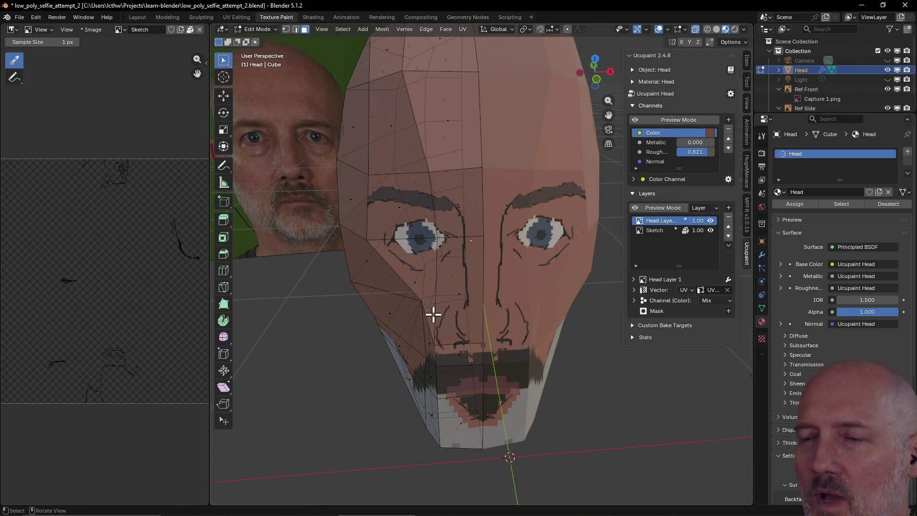
pyautogui.press('`')
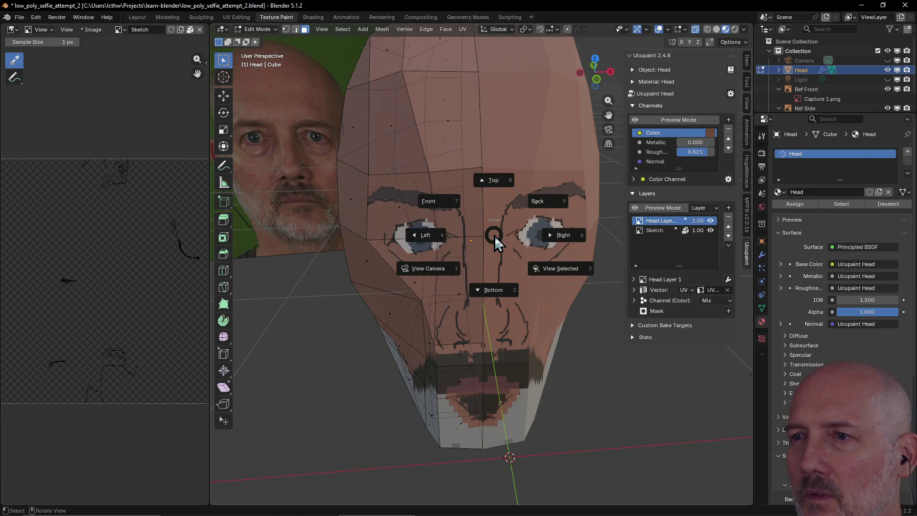
# Look through the camera, then at the head straight from the front, recentred
pyautogui.click(354, 334)
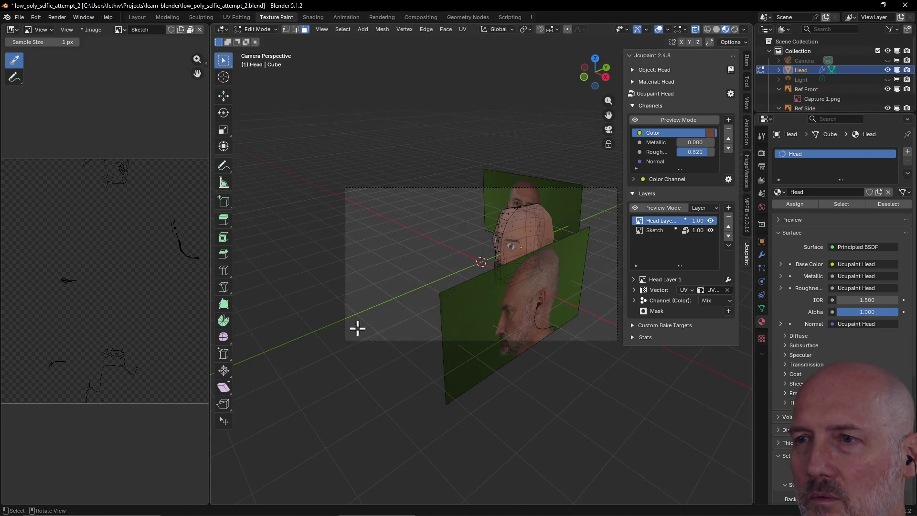
pyautogui.press('`')
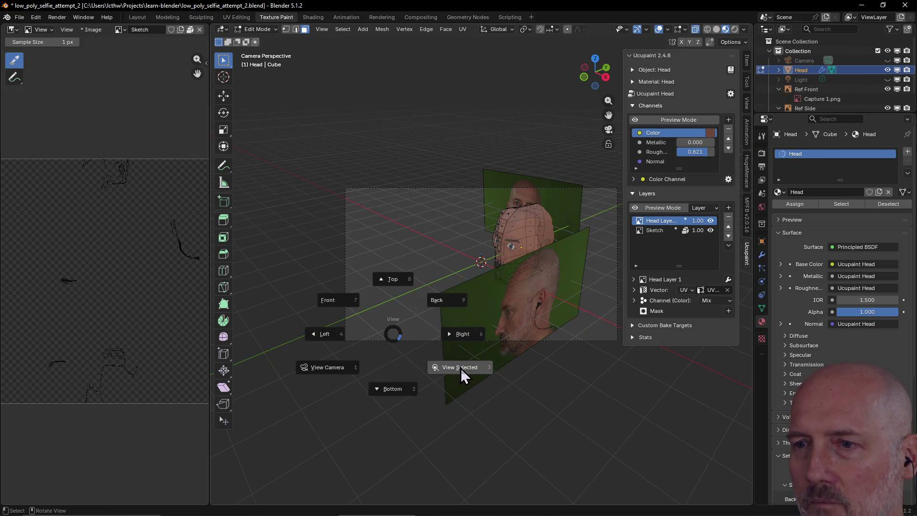
pyautogui.click(460, 368)
pyautogui.press('`')
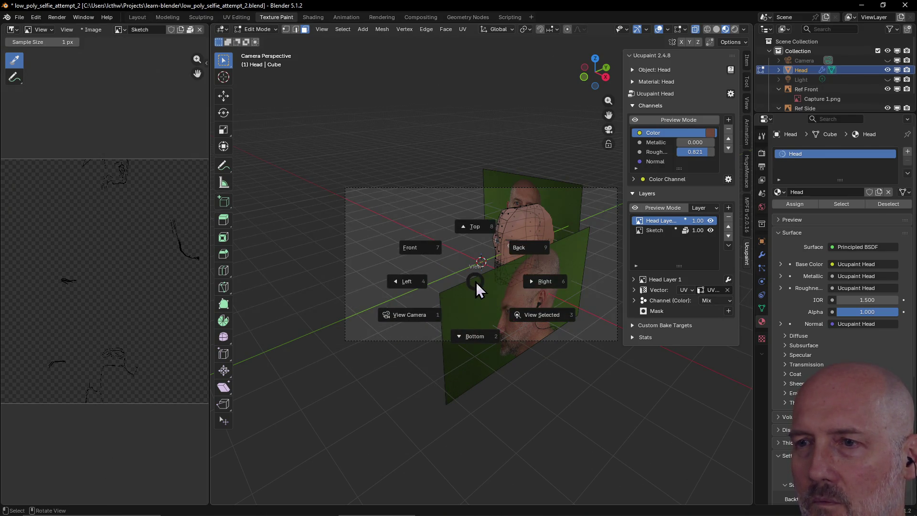
pyautogui.click(429, 250)
pyautogui.scroll(-6, 451, 228)
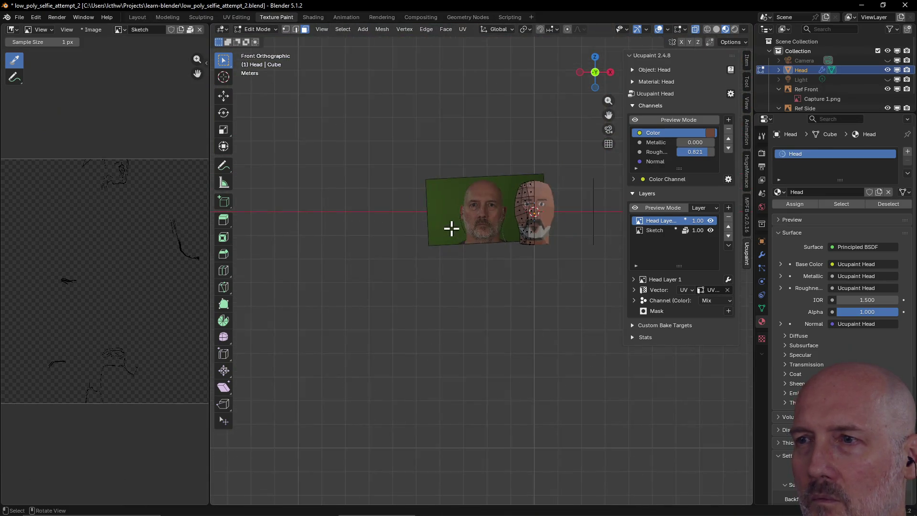
pyautogui.scroll(2, 451, 228)
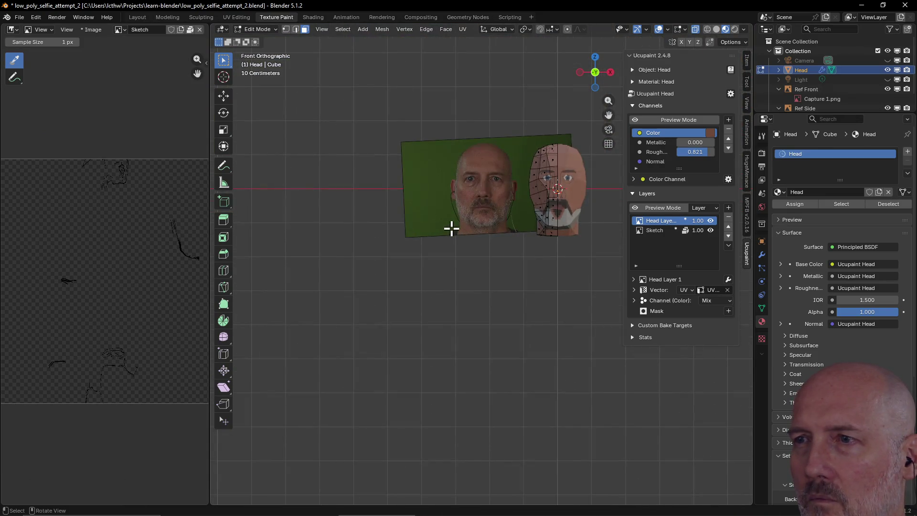
pyautogui.keyDown('alt'); pyautogui.middleClick(546, 165); pyautogui.keyUp('alt')
# View the head as Wireframe, then in Material Preview with its painted texture
pyautogui.press('z')
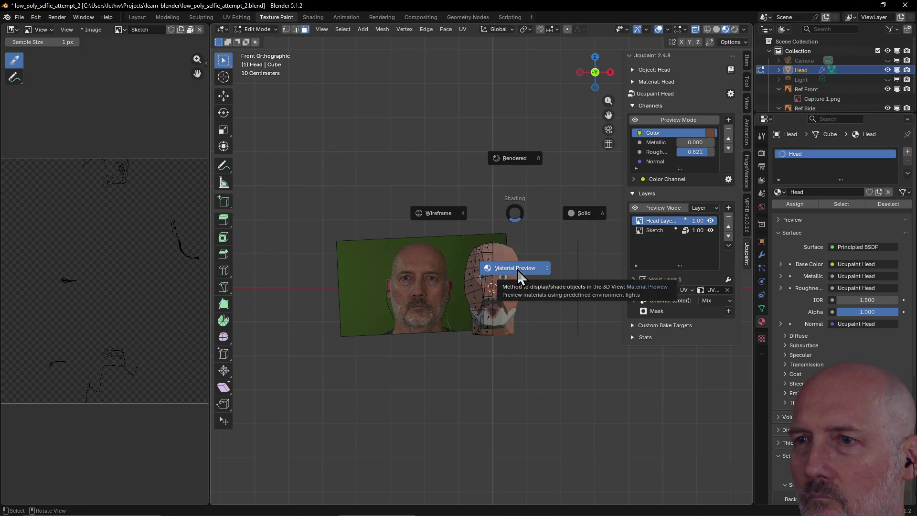
pyautogui.click(476, 228)
pyautogui.scroll(2, 473, 236)
pyautogui.scroll(3, 483, 262)
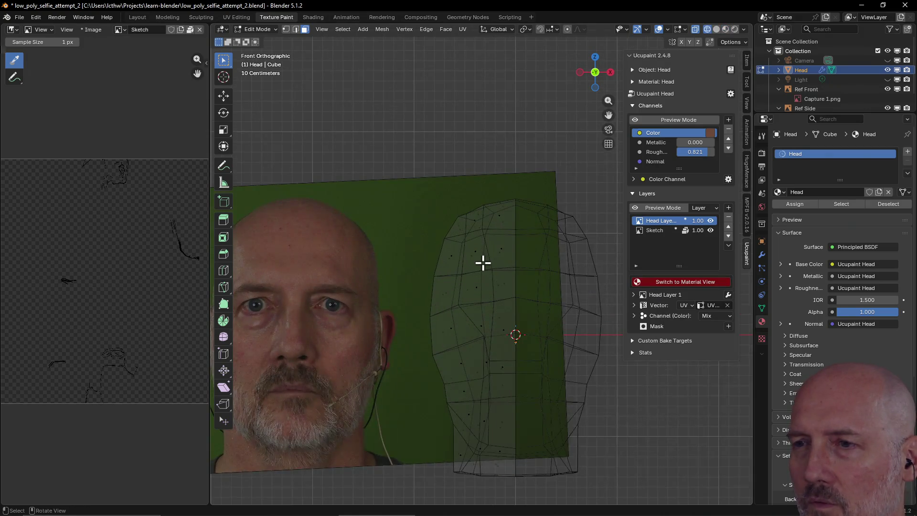
pyautogui.press('z')
pyautogui.click(480, 318)
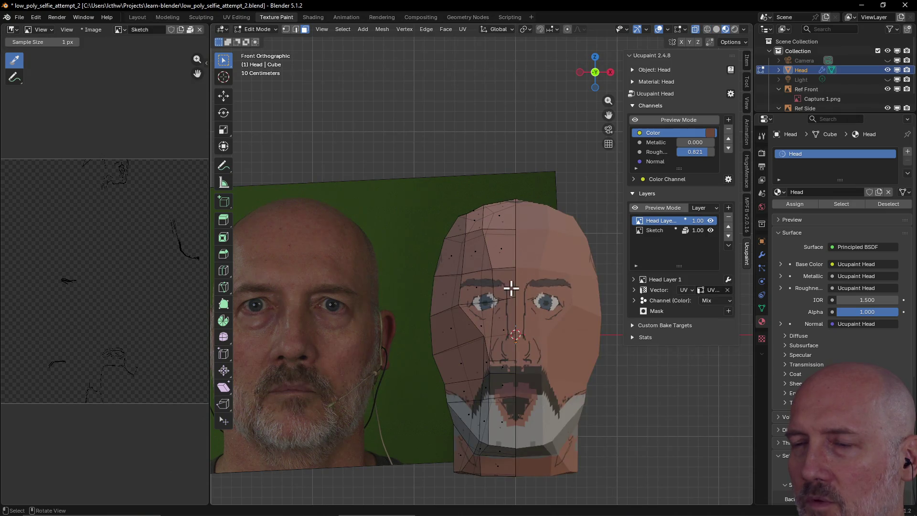
pyautogui.scroll(-3, 511, 288)
pyautogui.moveTo(521, 280)
pyautogui.mouseDown(button='middle')
pyautogui.moveTo(440, 289)
pyautogui.moveTo(518, 313)
pyautogui.moveTo(529, 301)
pyautogui.moveTo(520, 321)
pyautogui.mouseUp(button='middle')
pyautogui.scroll(2, 530, 301)
pyautogui.scroll(2, 530, 301)
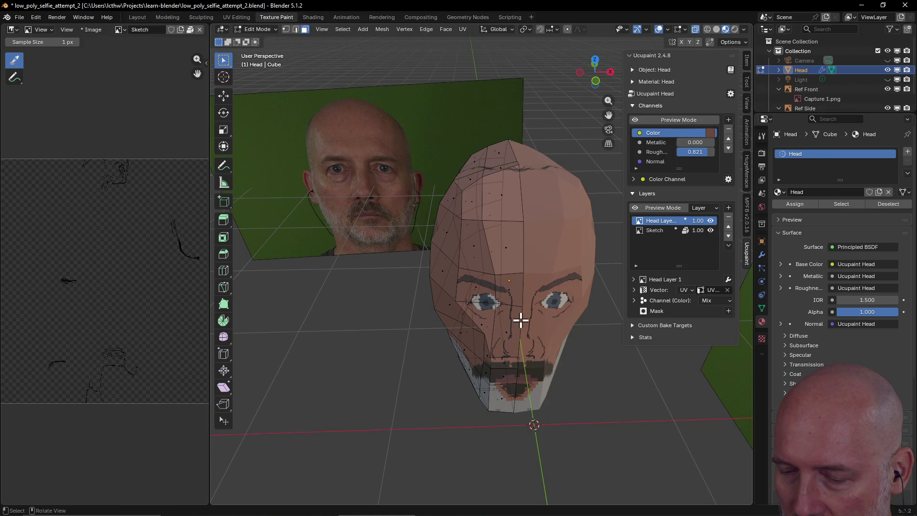
pyautogui.press('z')
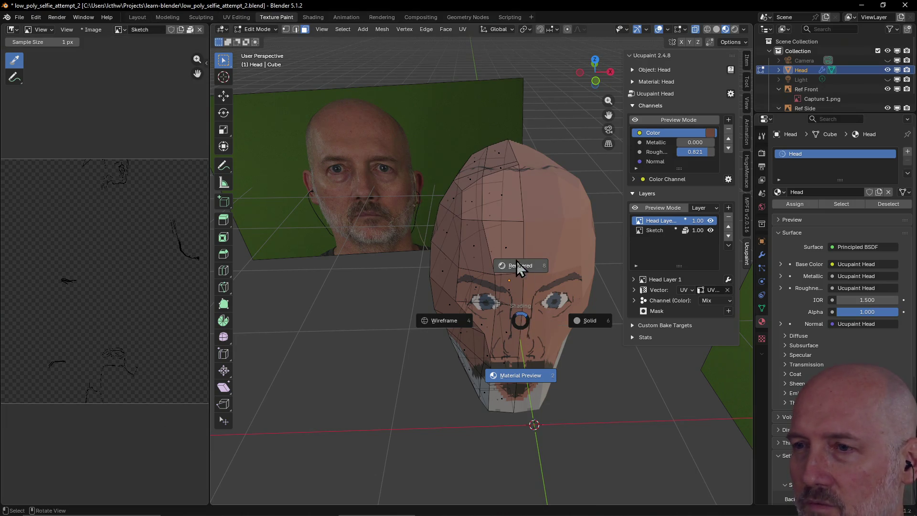
pyautogui.click(520, 378)
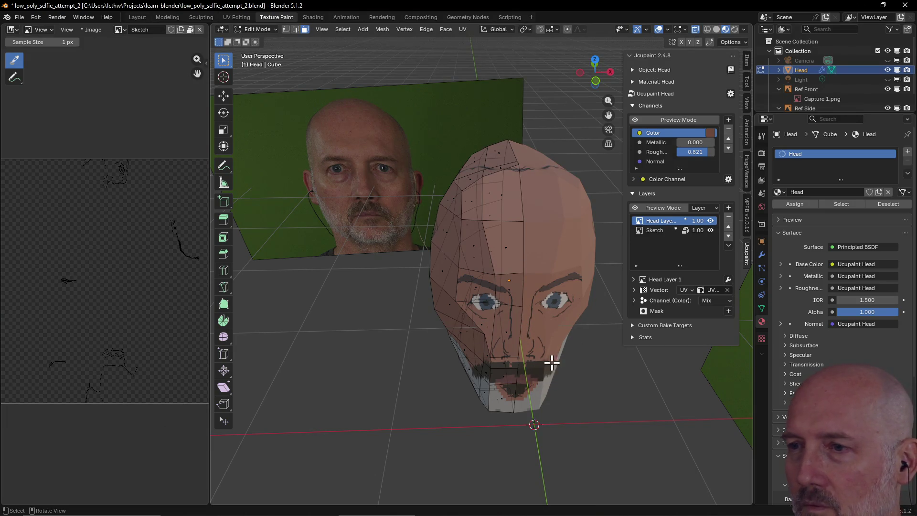
pyautogui.moveTo(532, 252)
pyautogui.mouseDown(button='middle')
pyautogui.moveTo(567, 246)
pyautogui.moveTo(531, 263)
pyautogui.mouseUp(button='middle')
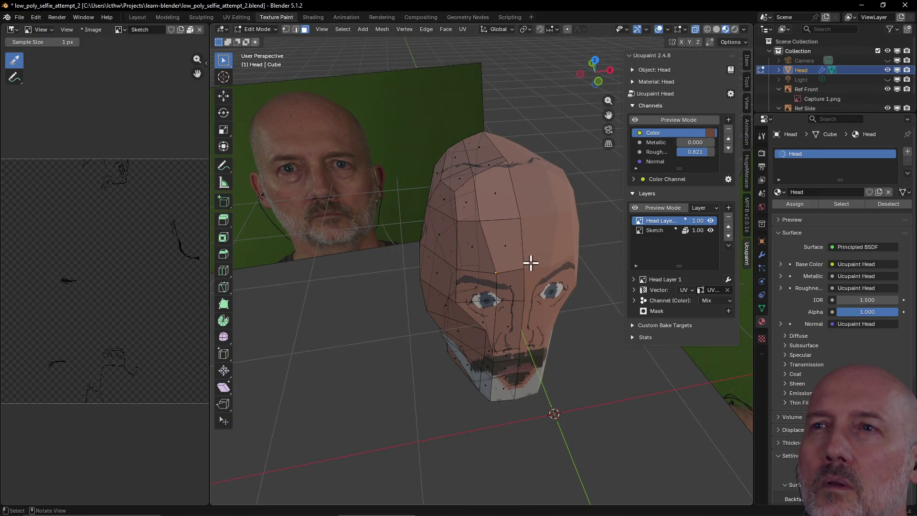
pyautogui.click(323, 32)
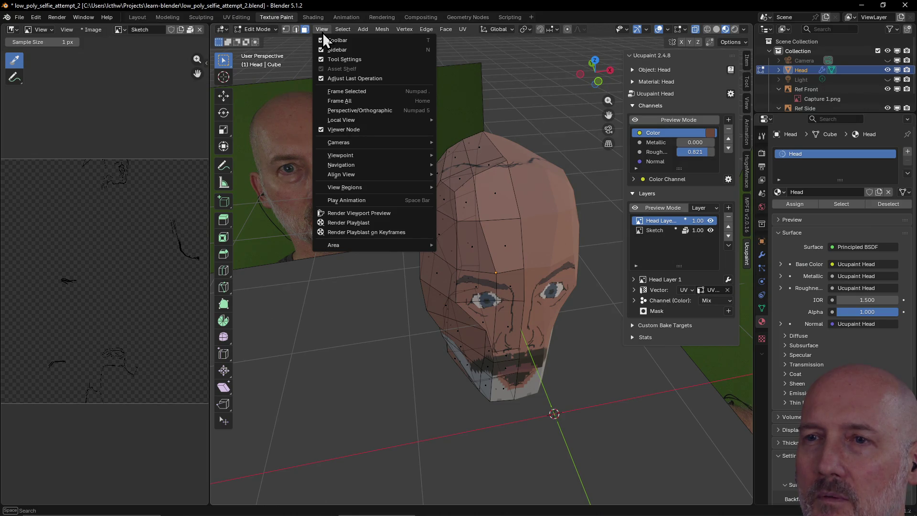
pyautogui.press('Escape')
pyautogui.moveTo(323, 36)
pyautogui.mouseDown(button='middle')
pyautogui.moveTo(408, 47)
pyautogui.moveTo(434, 179)
pyautogui.moveTo(375, 180)
pyautogui.moveTo(430, 172)
pyautogui.moveTo(340, 188)
pyautogui.moveTo(457, 183)
pyautogui.mouseUp(button='middle')
pyautogui.moveTo(451, 157); pyautogui.dragTo(406, 203, button='middle')
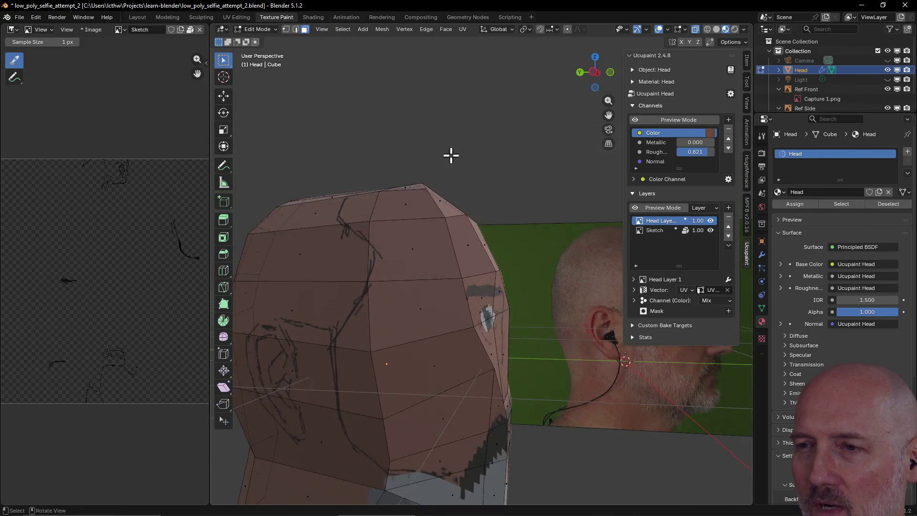
pyautogui.scroll(-3, 430, 212)
pyautogui.moveTo(454, 221)
pyautogui.mouseDown(button='middle')
pyautogui.moveTo(506, 219)
pyautogui.moveTo(513, 202)
pyautogui.moveTo(489, 203)
pyautogui.moveTo(486, 213)
pyautogui.moveTo(496, 215)
pyautogui.moveTo(496, 249)
pyautogui.mouseUp(button='middle')
pyautogui.scroll(3, 507, 220)
pyautogui.scroll(-2, 514, 223)
pyautogui.scroll(2, 496, 249)
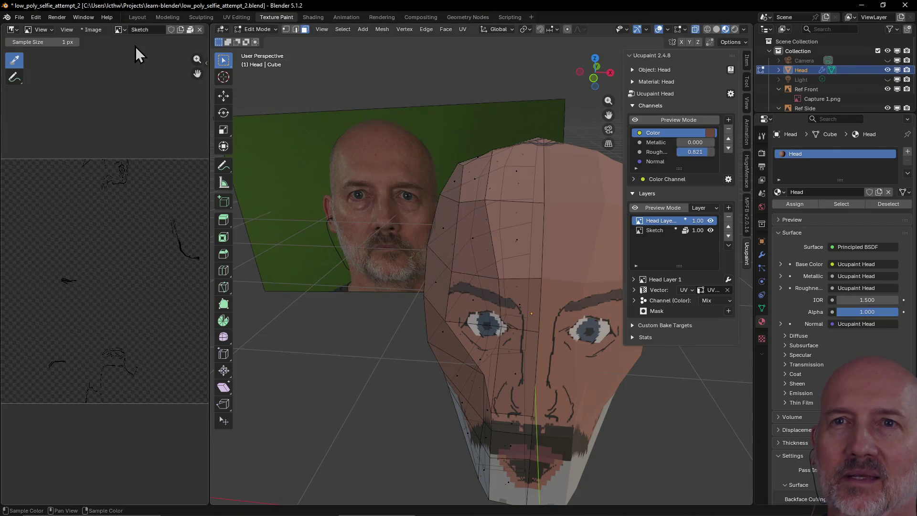
# Frame the UV islands in UV Editing, then orbit the textured head in Texture Paint
pyautogui.click(229, 20)
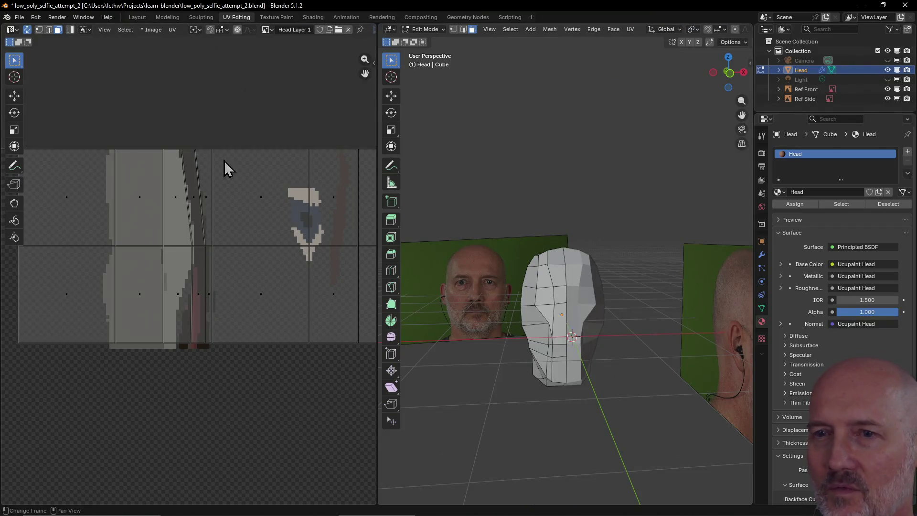
pyautogui.scroll(4, 233, 220)
pyautogui.scroll(-1, 234, 191)
pyautogui.scroll(-1, 220, 208)
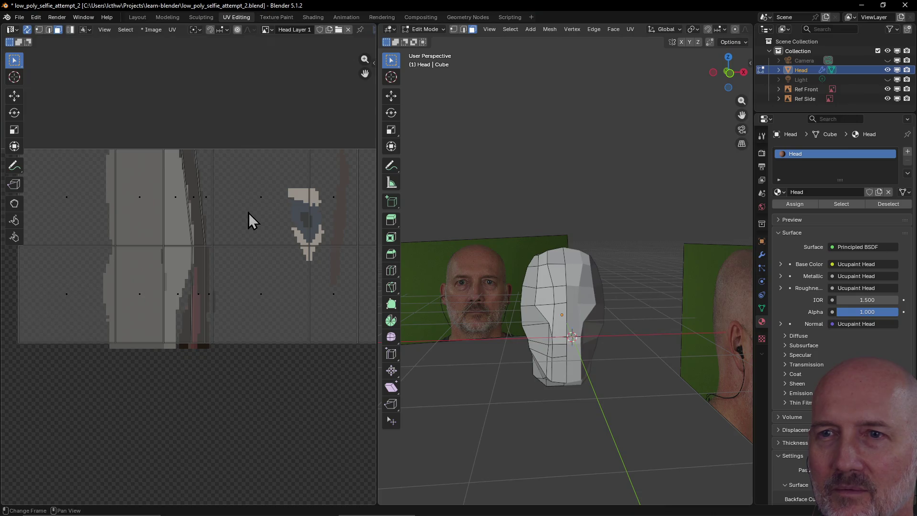
pyautogui.scroll(-1, 248, 213)
pyautogui.scroll(-1, 249, 213)
pyautogui.scroll(-1, 249, 213)
pyautogui.scroll(-1, 249, 213)
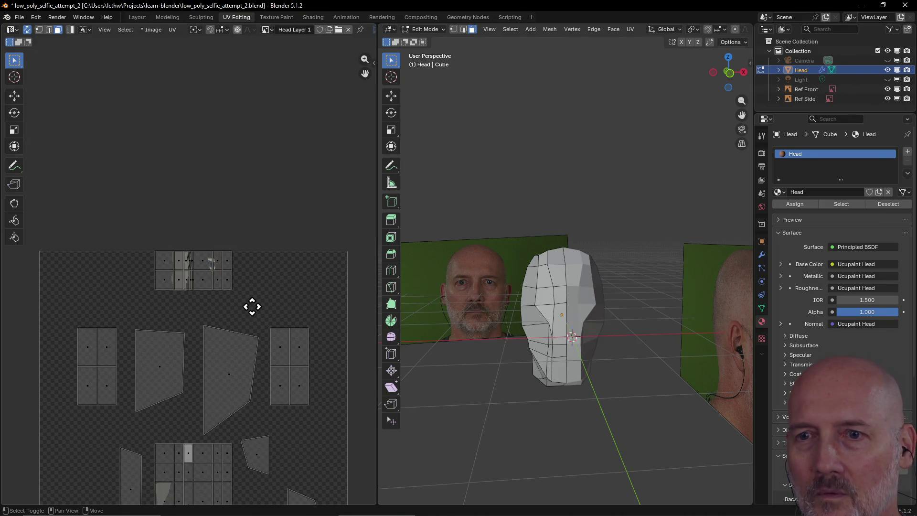
pyautogui.moveTo(254, 307); pyautogui.dragTo(258, 198, button='middle')
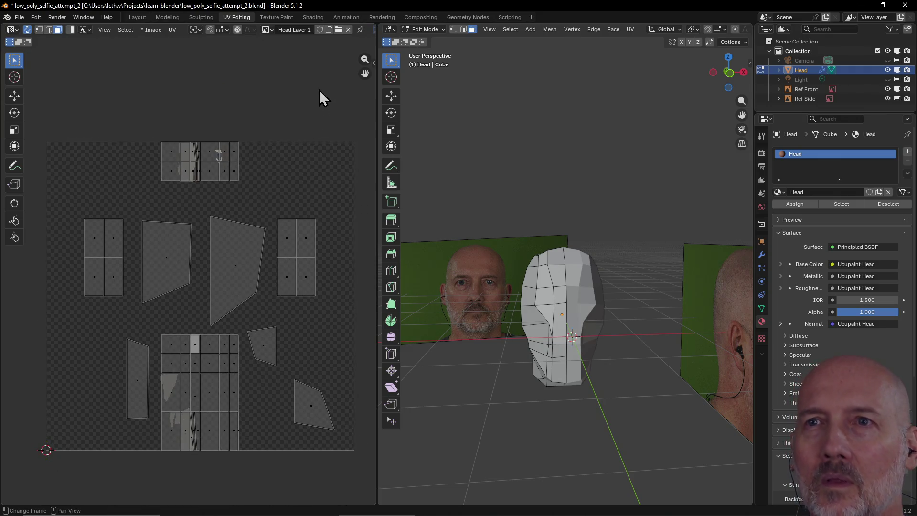
pyautogui.click(278, 18)
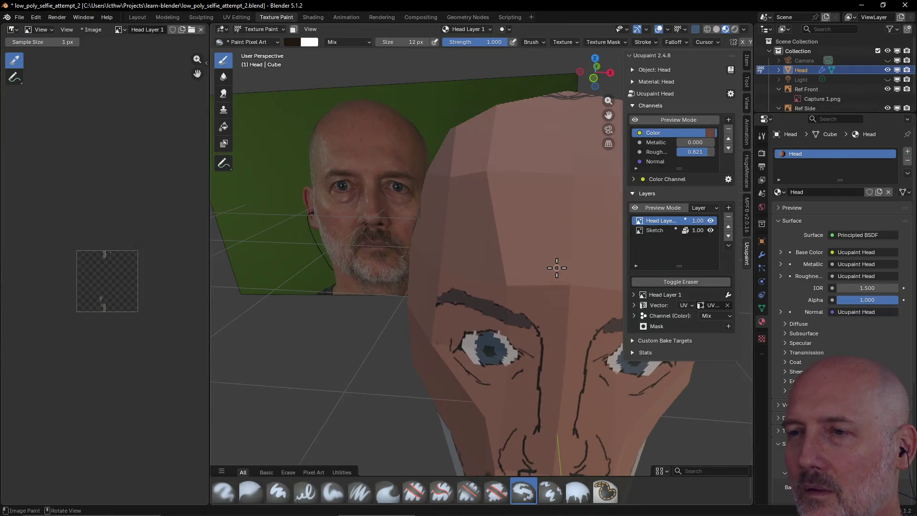
pyautogui.moveTo(556, 268)
pyautogui.mouseDown(button='middle')
pyautogui.moveTo(569, 256)
pyautogui.moveTo(260, 59)
pyautogui.mouseUp(button='middle')
pyautogui.scroll(3, 568, 256)
# Select the top UV island, then settle back in Texture Paint facing the head
pyautogui.click(236, 17)
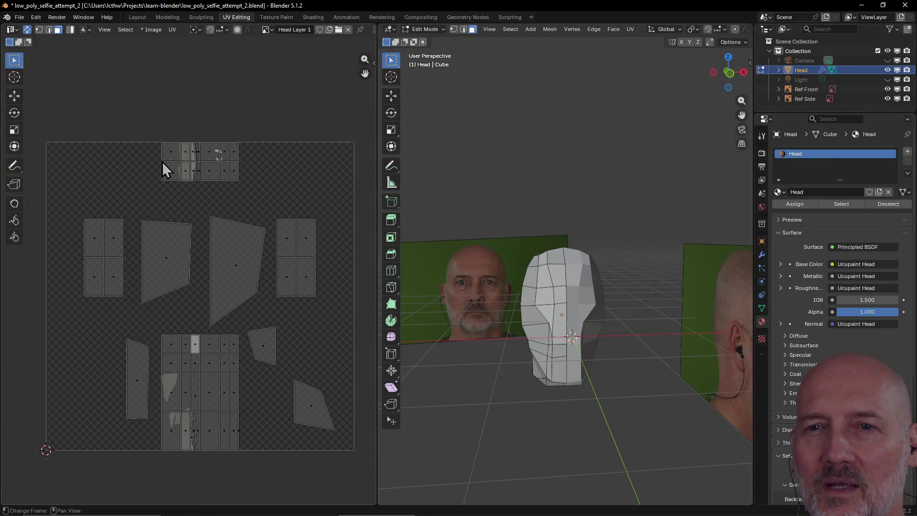
pyautogui.click(167, 254)
pyautogui.click(280, 18)
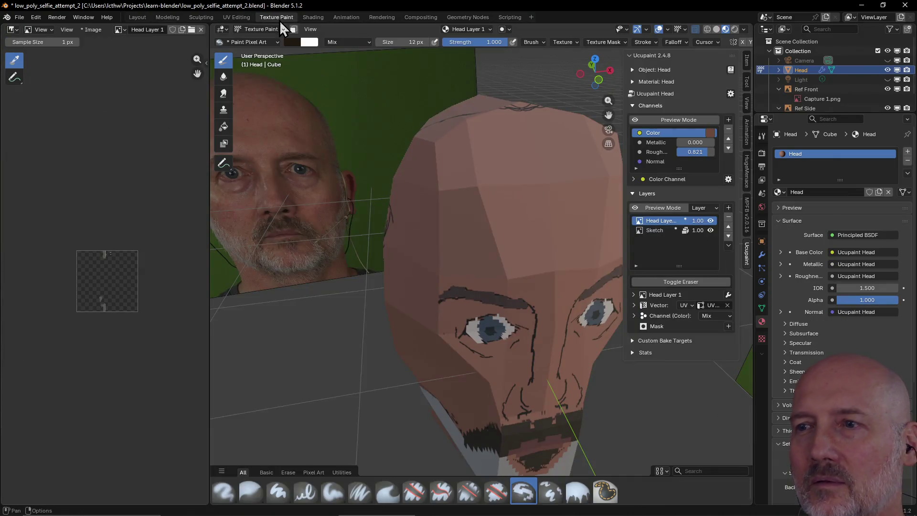
pyautogui.click(236, 17)
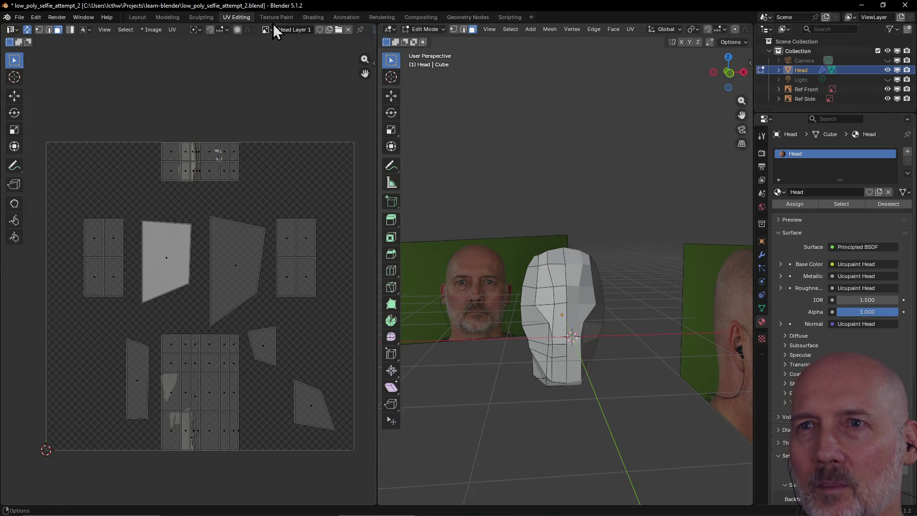
pyautogui.click(277, 17)
pyautogui.moveTo(491, 214)
pyautogui.mouseDown(button='middle')
pyautogui.moveTo(466, 208)
pyautogui.moveTo(478, 194)
pyautogui.moveTo(468, 188)
pyautogui.mouseUp(button='middle')
pyautogui.scroll(2, 478, 194)
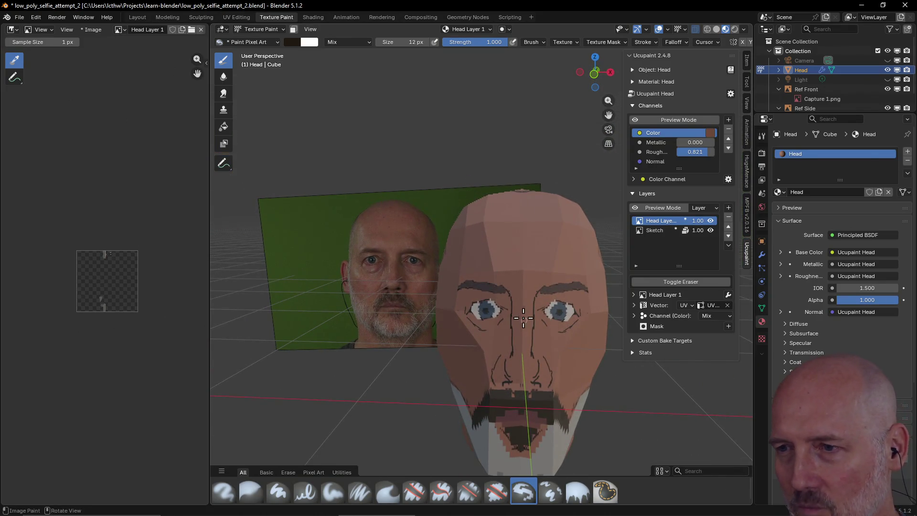
pyautogui.scroll(2, 531, 352)
# Orbit the head toward a level frontal view of the face
pyautogui.moveTo(531, 352); pyautogui.dragTo(532, 354, button='middle')
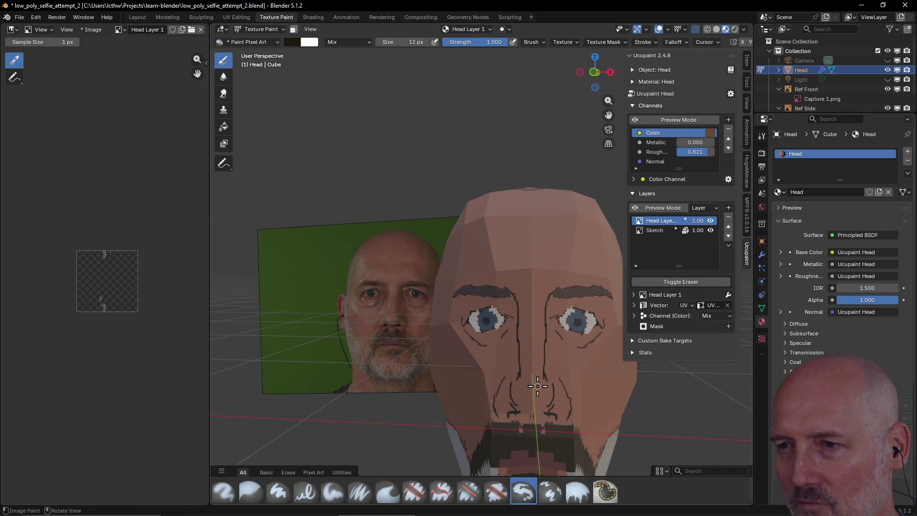
pyautogui.moveTo(533, 354); pyautogui.dragTo(540, 426, button='middle')
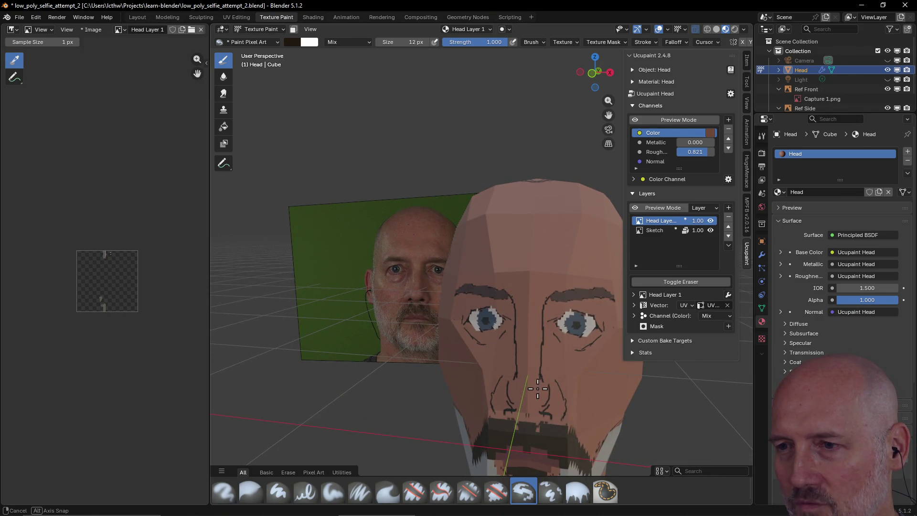
pyautogui.moveTo(538, 388); pyautogui.dragTo(552, 370, button='middle')
pyautogui.scroll(1, 556, 406)
pyautogui.moveTo(556, 405); pyautogui.dragTo(550, 405, button='middle')
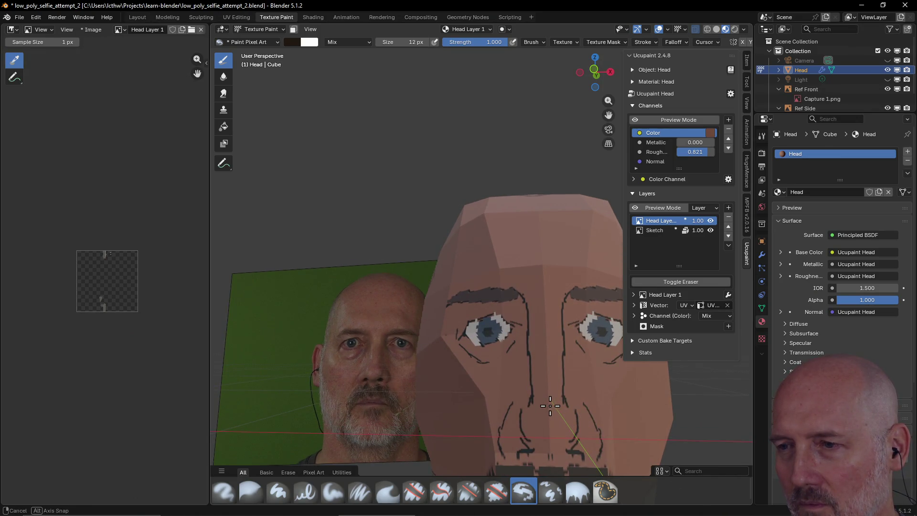
pyautogui.moveTo(550, 405); pyautogui.dragTo(563, 423, button='middle')
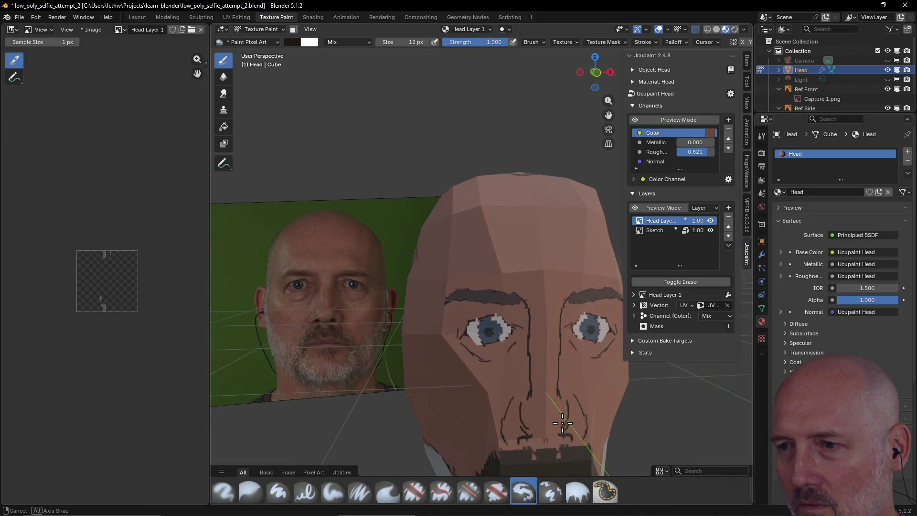
pyautogui.moveTo(563, 423); pyautogui.dragTo(554, 423, button='middle')
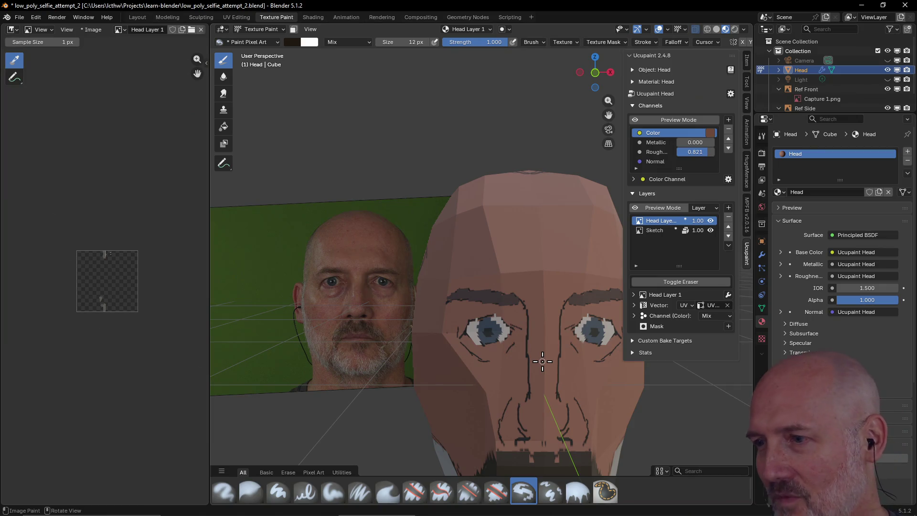
pyautogui.scroll(-2, 542, 360)
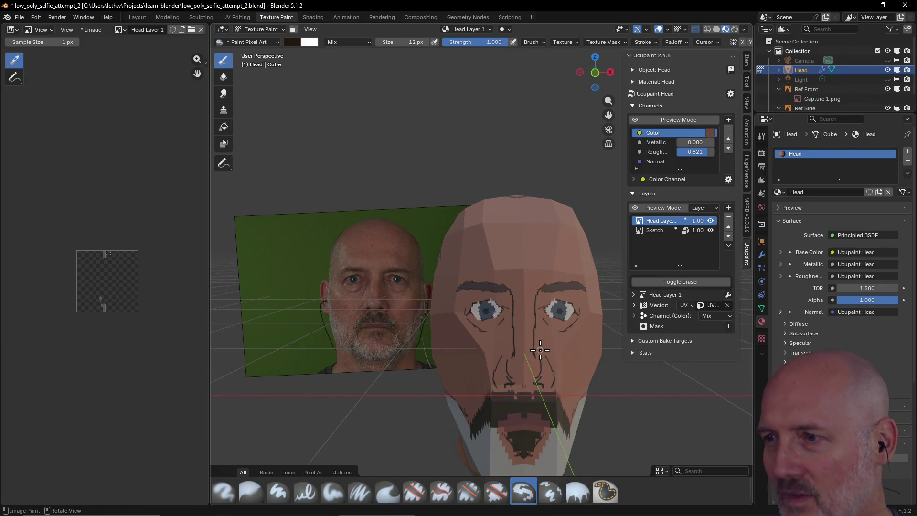
pyautogui.scroll(1, 541, 349)
pyautogui.scroll(2, 540, 350)
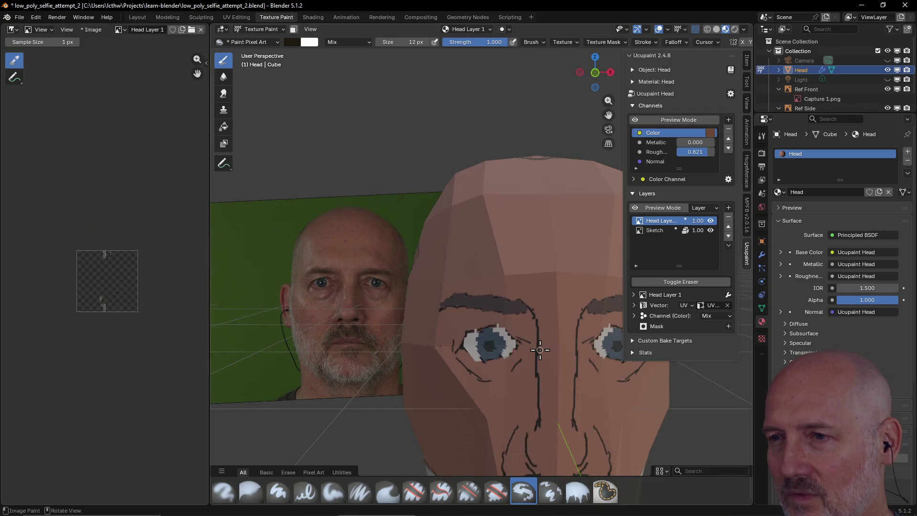
pyautogui.scroll(-1, 540, 350)
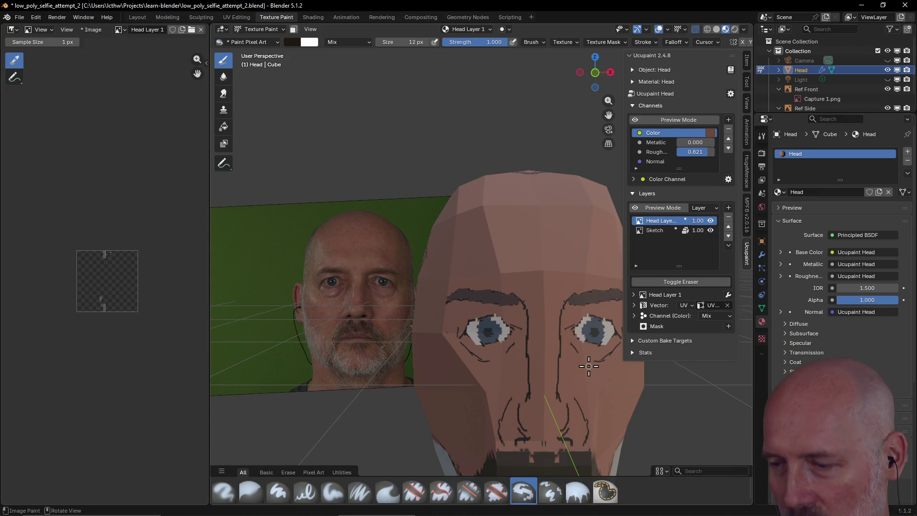
# Check the Front view, then show the Tool sidebar with brush settings and colour picker
pyautogui.press('`')
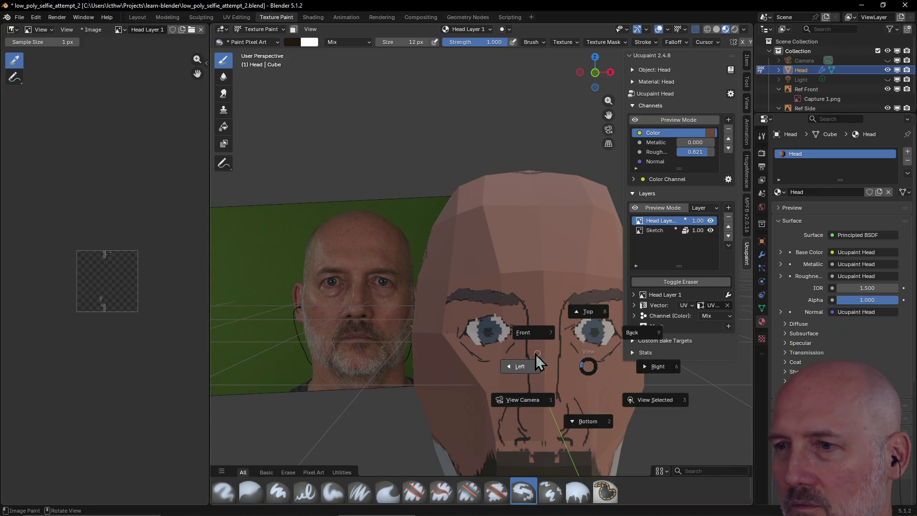
pyautogui.click(530, 338)
pyautogui.scroll(2, 564, 364)
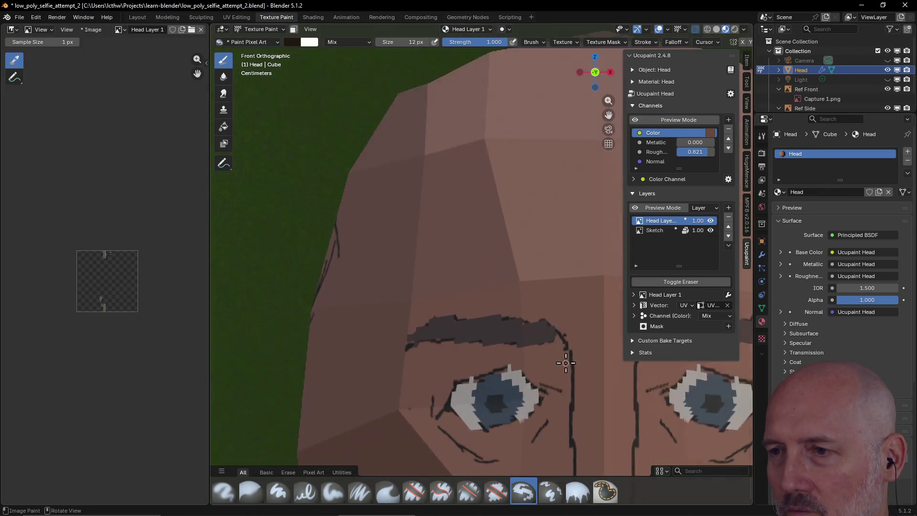
pyautogui.scroll(-5, 563, 352)
pyautogui.moveTo(564, 365); pyautogui.dragTo(543, 358, button='middle')
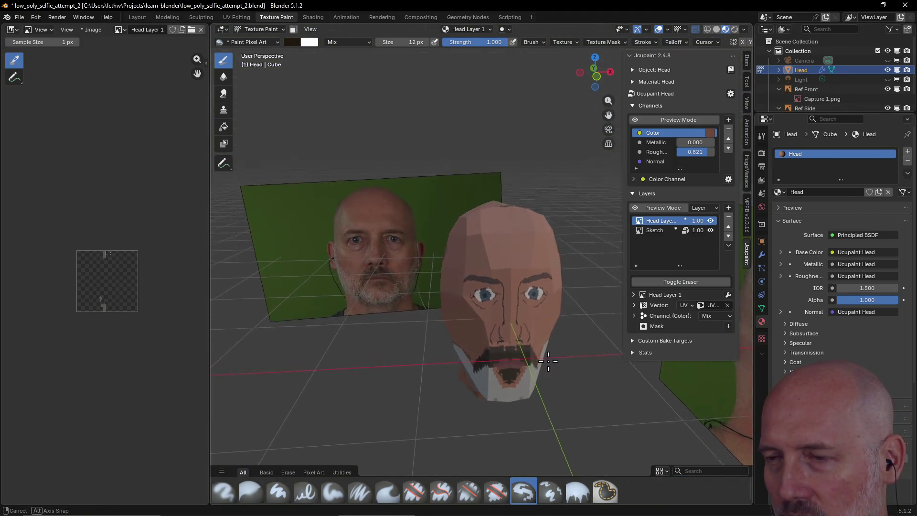
pyautogui.scroll(-2, 563, 344)
pyautogui.scroll(4, 559, 351)
pyautogui.scroll(1, 561, 351)
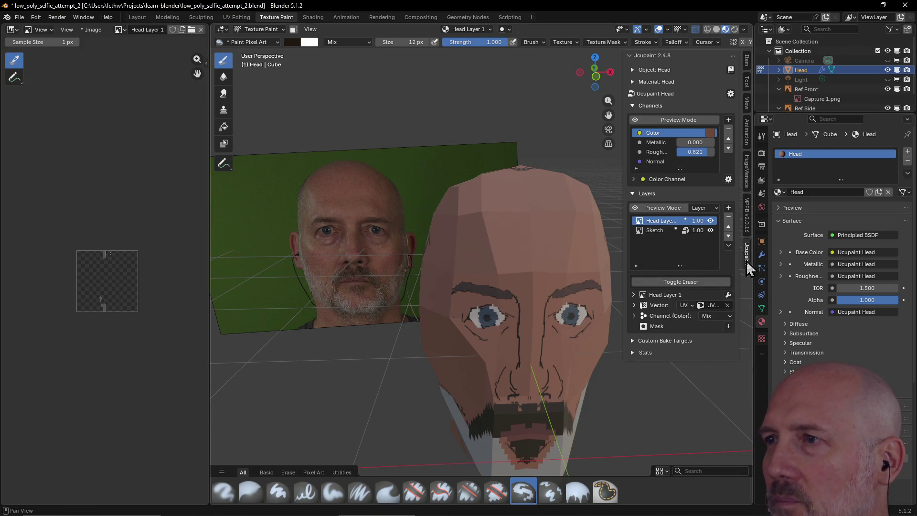
pyautogui.click(747, 81)
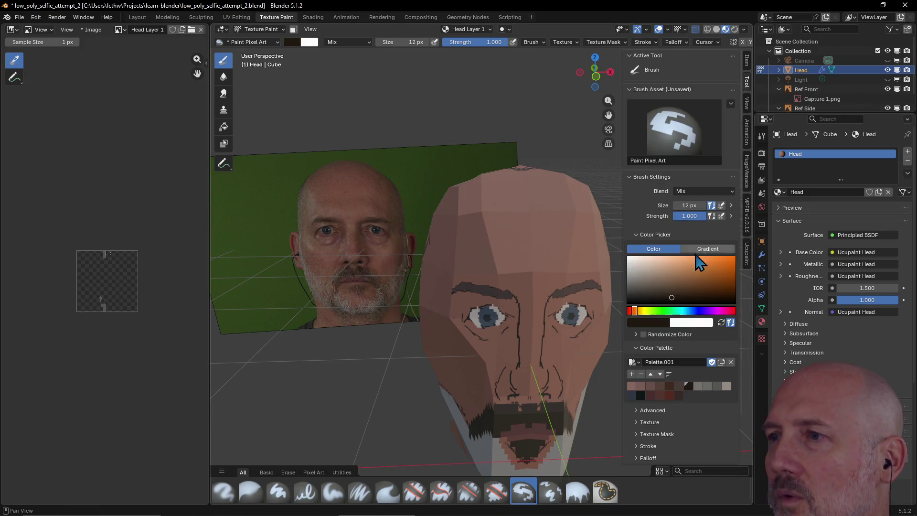
# Paint a dark stroke near the mustache with a dark colour from Palette.001
pyautogui.click(673, 394)
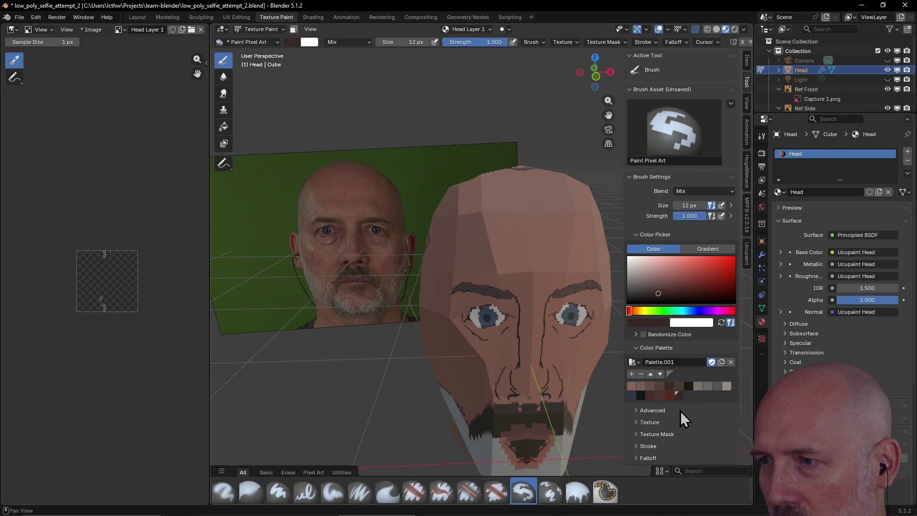
pyautogui.click(669, 386)
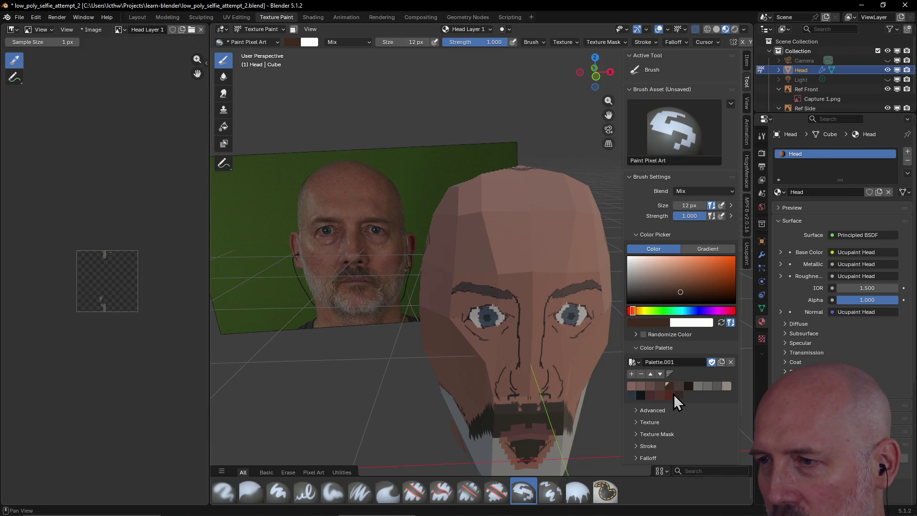
pyautogui.click(687, 386)
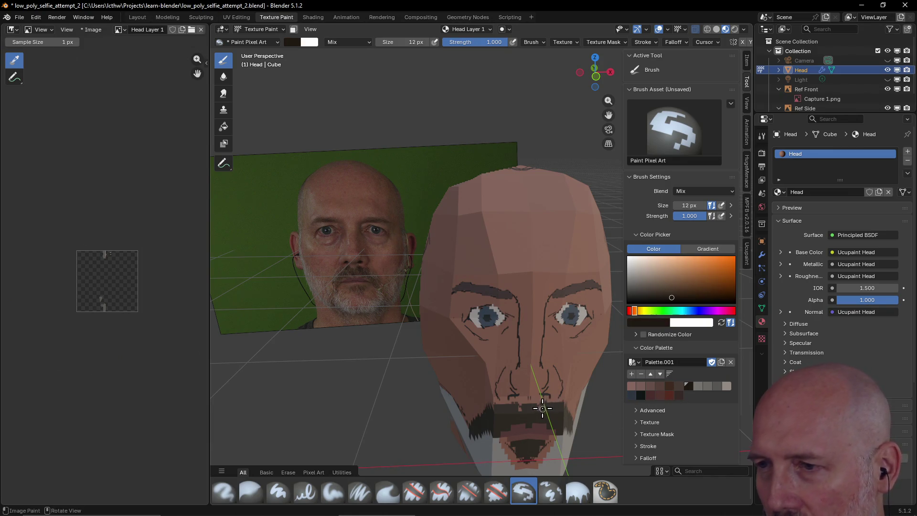
pyautogui.moveTo(556, 405); pyautogui.dragTo(518, 411)
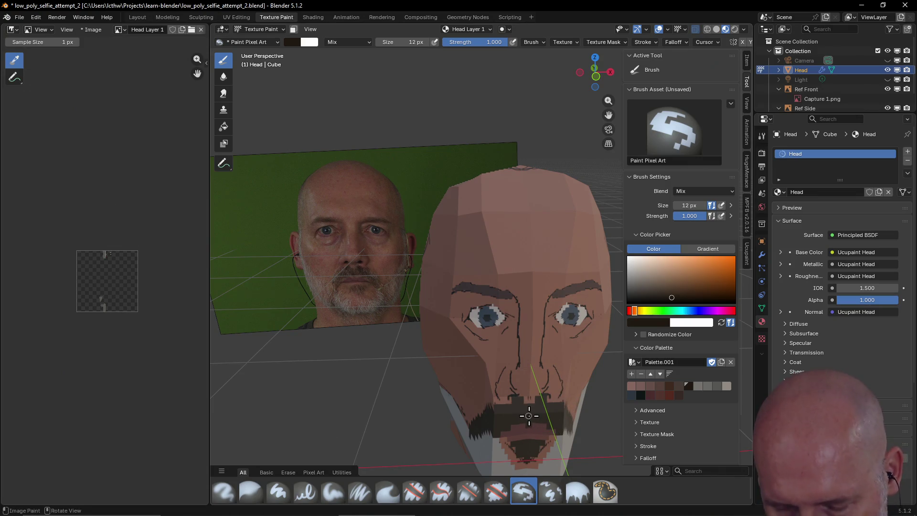
# Load another dark palette colour and bring up the view direction pie over the head
pyautogui.press('ctrl')
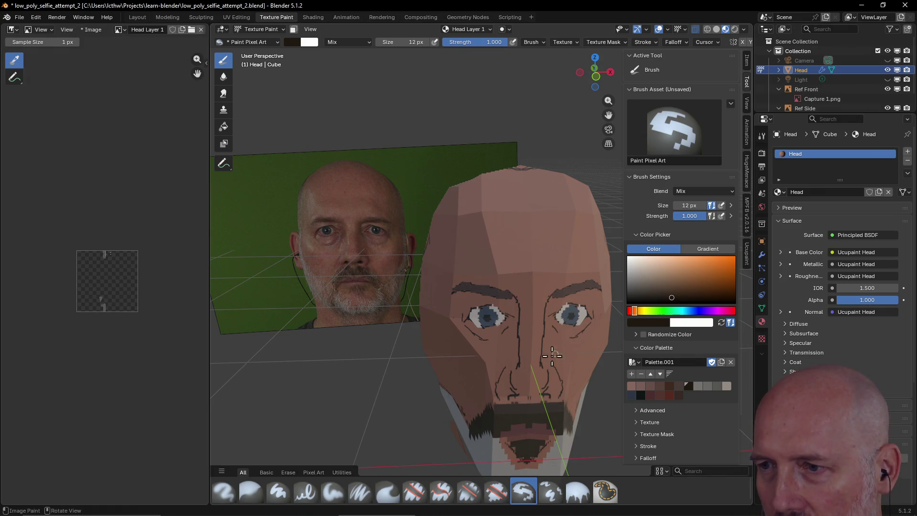
pyautogui.click(644, 395)
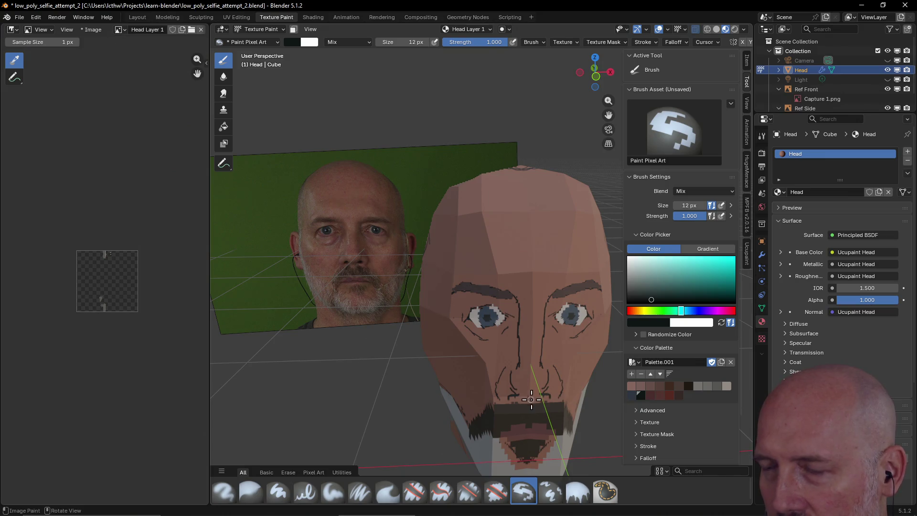
pyautogui.moveTo(531, 398); pyautogui.dragTo(546, 375, button='middle')
pyautogui.press('`')
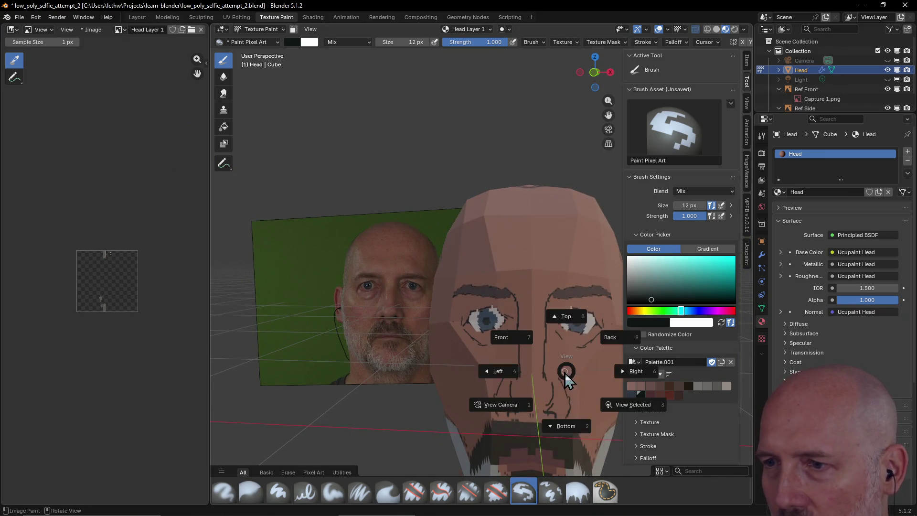
# From the Front view, paint a small dark mark at the nostril
pyautogui.click(515, 340)
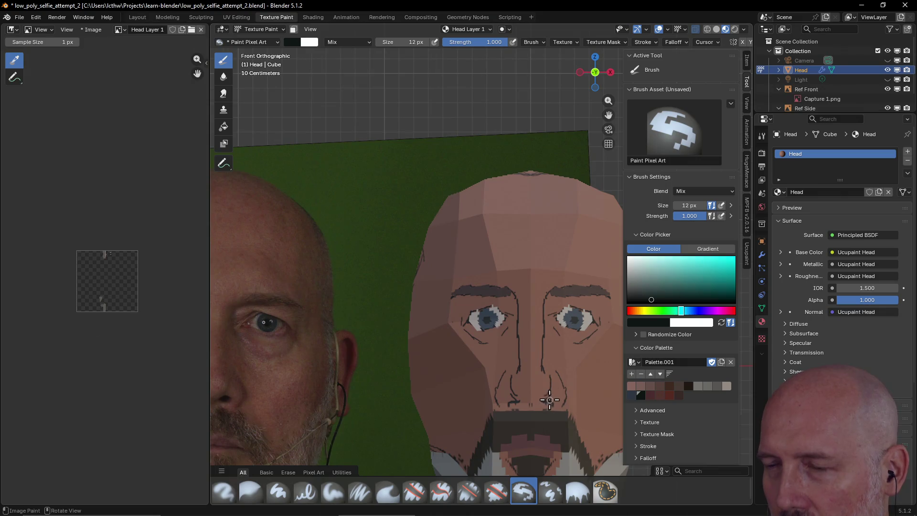
pyautogui.scroll(3, 550, 401)
pyautogui.scroll(-3, 554, 407)
pyautogui.scroll(-1, 550, 401)
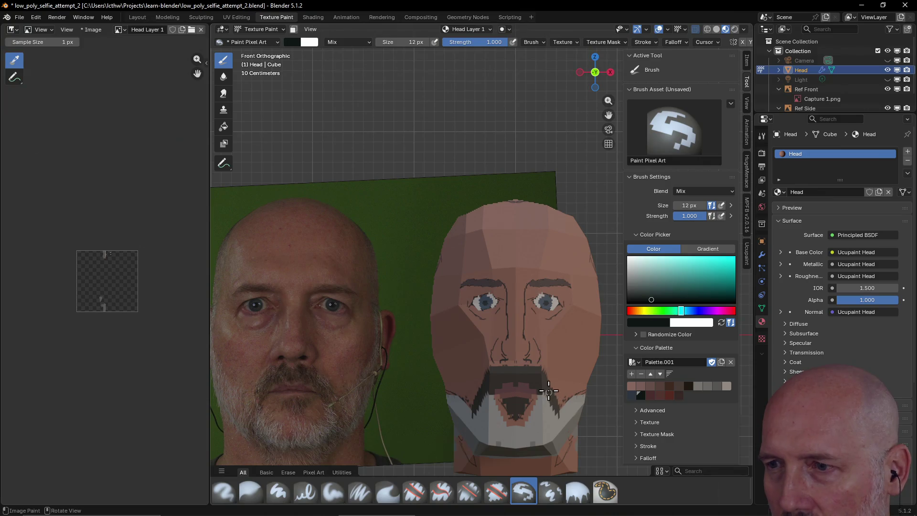
pyautogui.moveTo(527, 358); pyautogui.dragTo(528, 357)
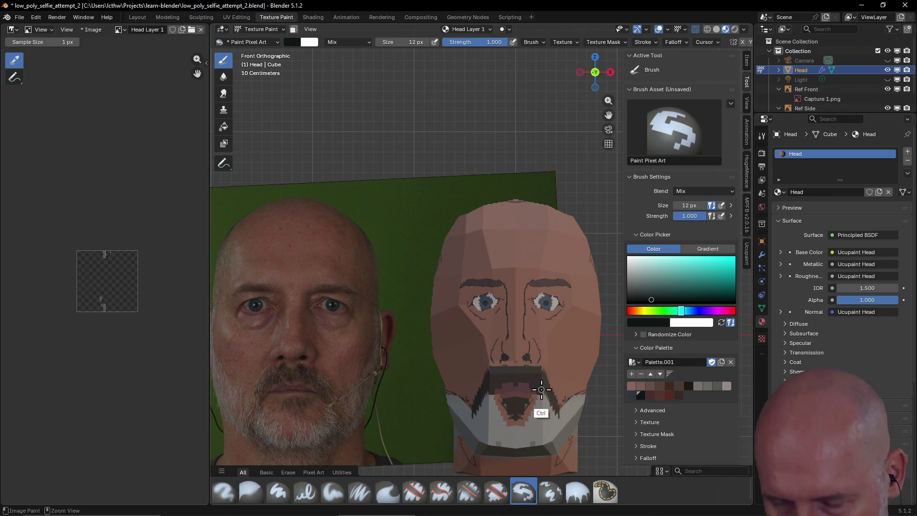
pyautogui.scroll(1, 536, 368)
pyautogui.scroll(1, 549, 398)
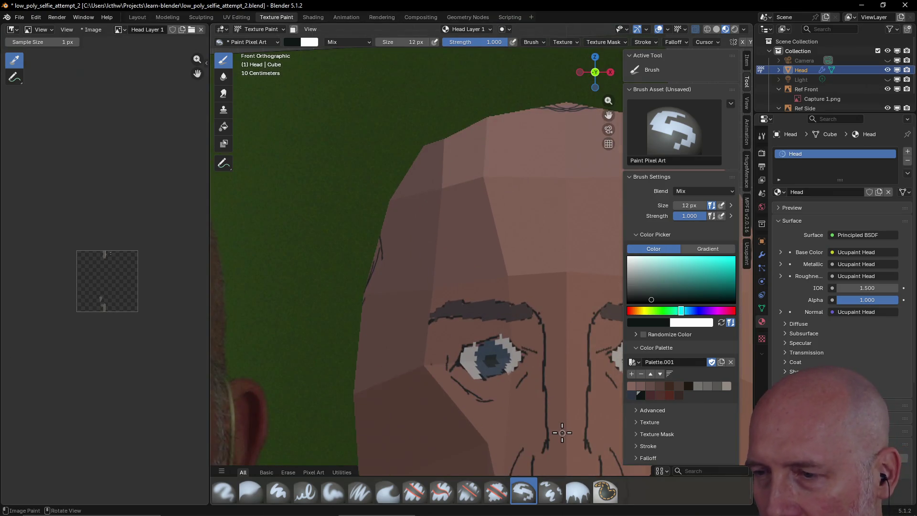
pyautogui.scroll(2, 562, 430)
pyautogui.moveTo(563, 430); pyautogui.dragTo(559, 410, button='middle')
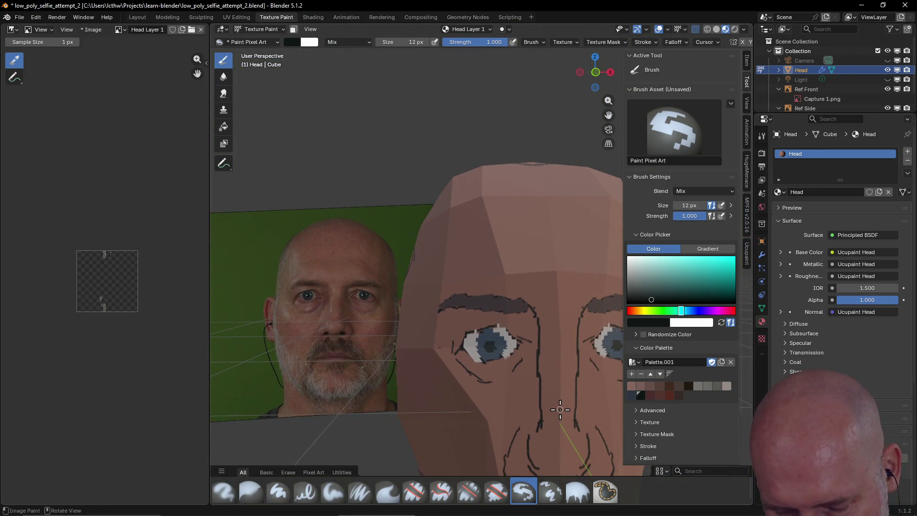
# Return to Front view and frame the face for comparison with the reference photo
pyautogui.press('`')
pyautogui.click(512, 378)
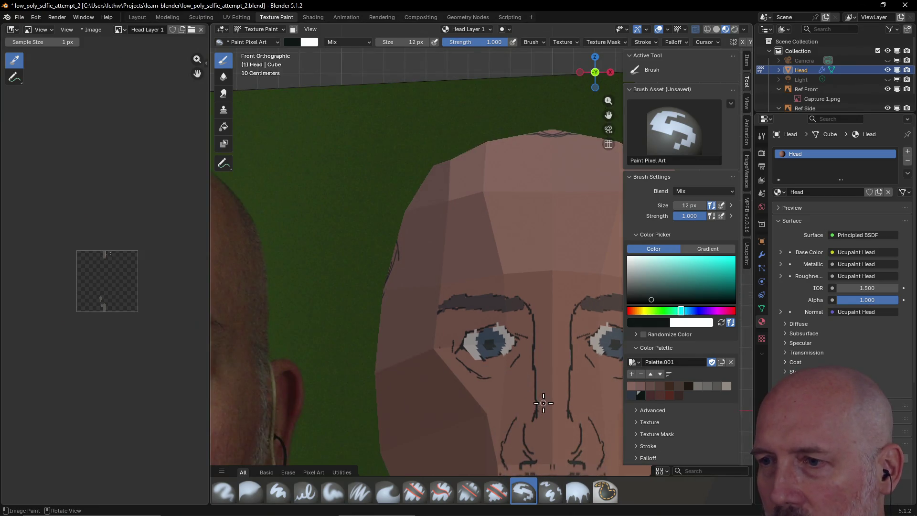
pyautogui.moveTo(545, 389)
pyautogui.keyDown('shift'); pyautogui.mouseDown(button='middle')
pyautogui.moveTo(469, 262)
pyautogui.moveTo(495, 266)
pyautogui.mouseUp(button='middle'); pyautogui.keyUp('shift')
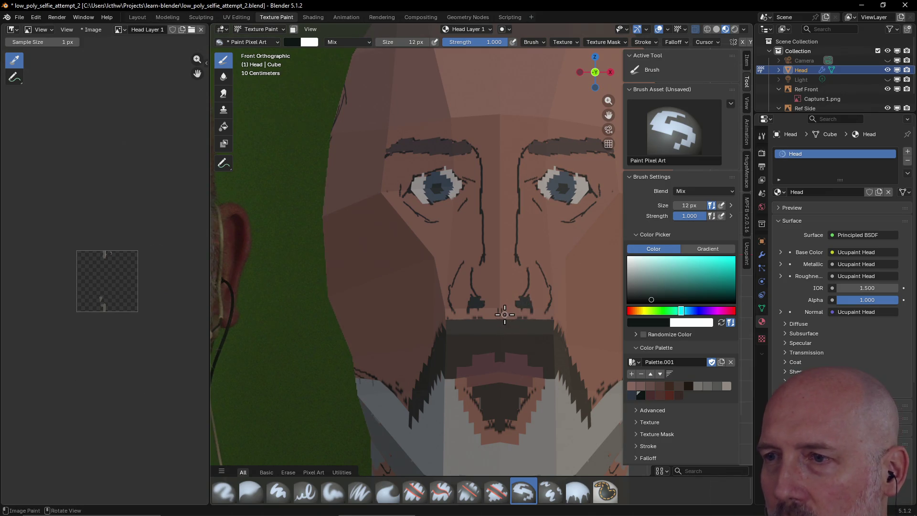
pyautogui.moveTo(506, 313)
pyautogui.keyDown('shift'); pyautogui.mouseDown(button='middle')
pyautogui.moveTo(592, 300)
pyautogui.moveTo(517, 309)
pyautogui.mouseUp(button='middle'); pyautogui.keyUp('shift')
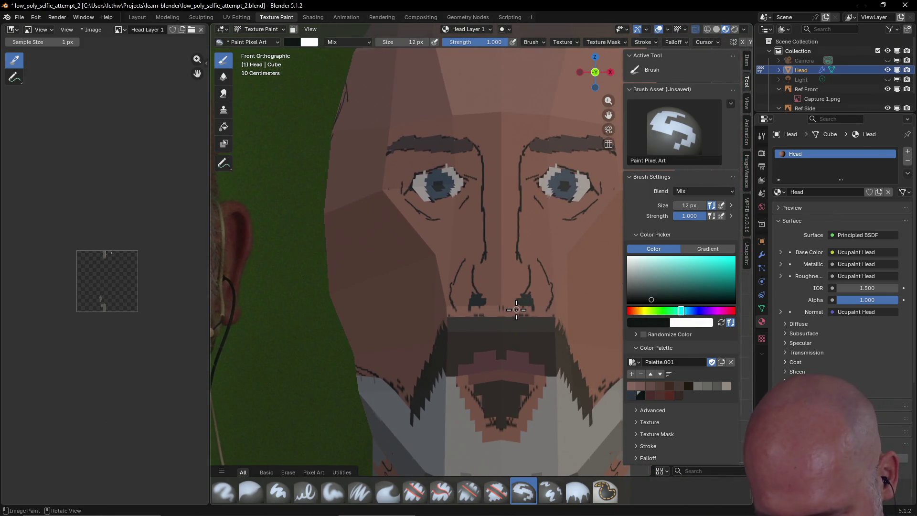
pyautogui.press('ctrl')
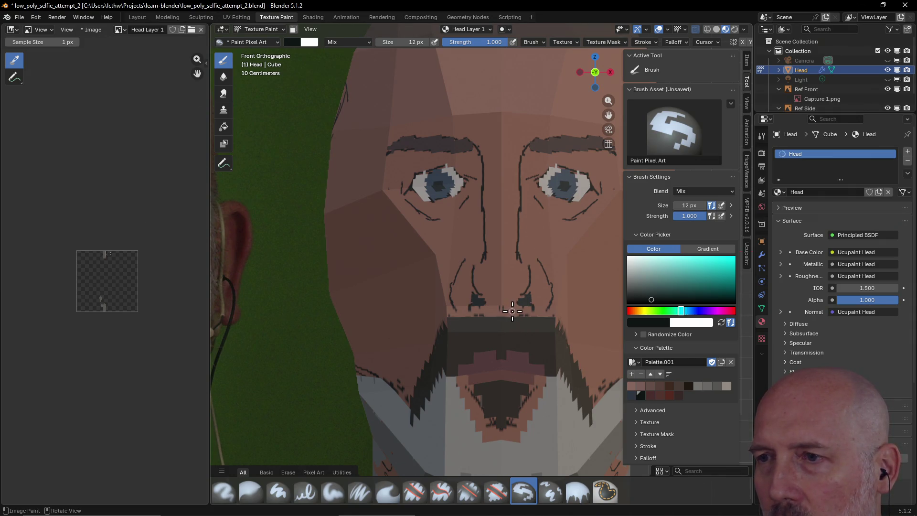
pyautogui.moveTo(513, 310); pyautogui.dragTo(532, 308, button='middle')
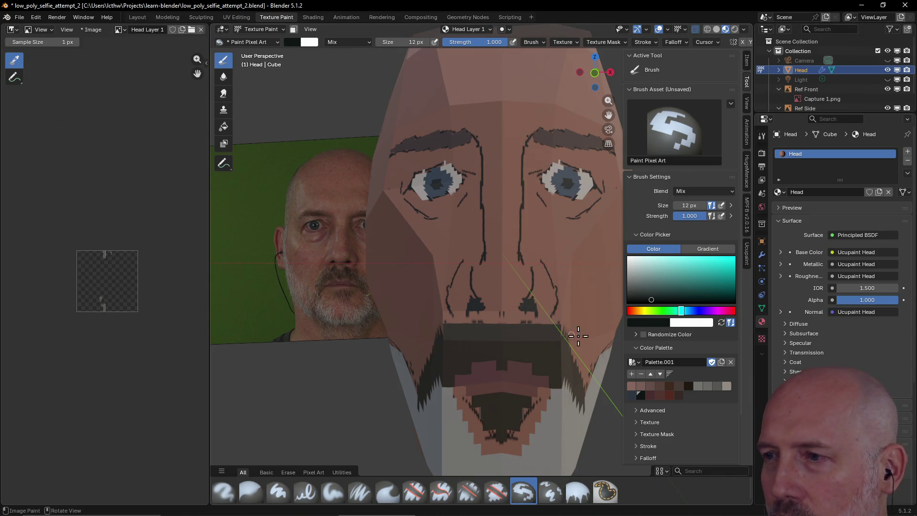
# Reshade both nostril outlines with a lighter brownish-red, undoing the first attempt
pyautogui.click(651, 385)
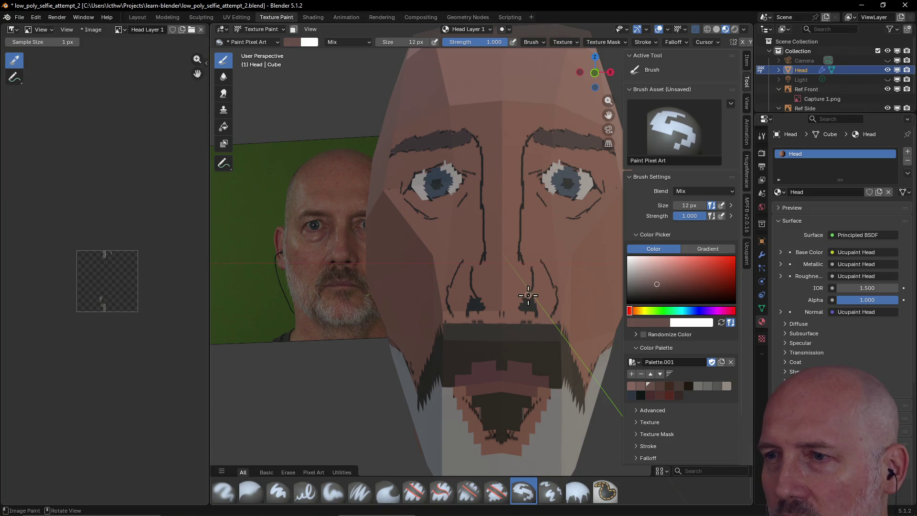
pyautogui.moveTo(530, 295); pyautogui.dragTo(530, 272)
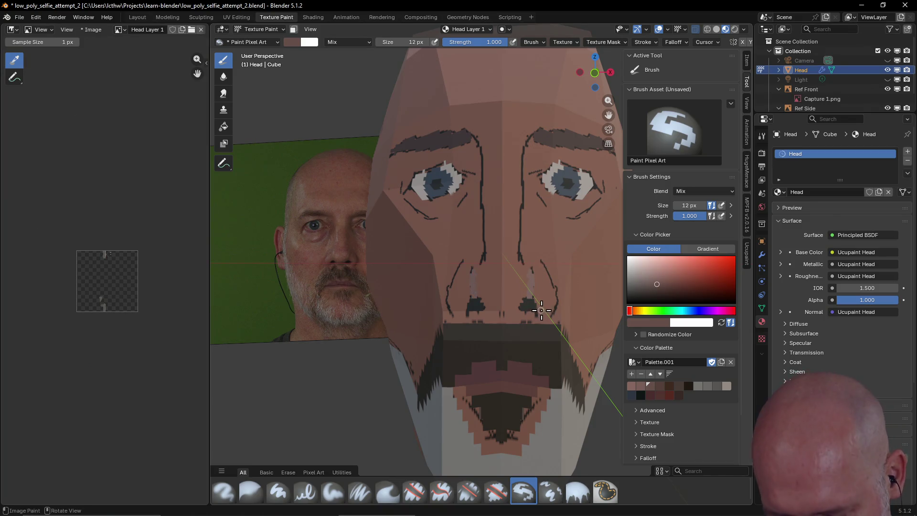
pyautogui.hotkey('ctrl', 'z')
pyautogui.click(659, 384)
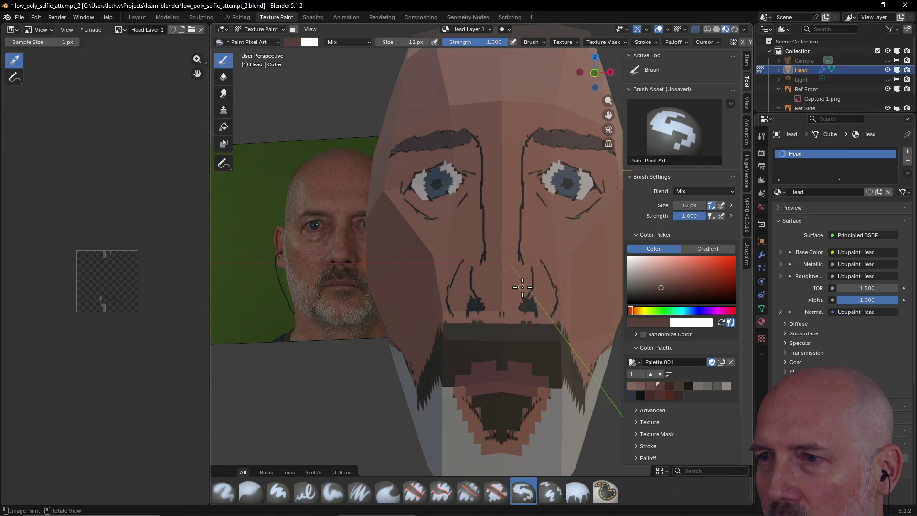
pyautogui.moveTo(529, 294); pyautogui.dragTo(533, 265)
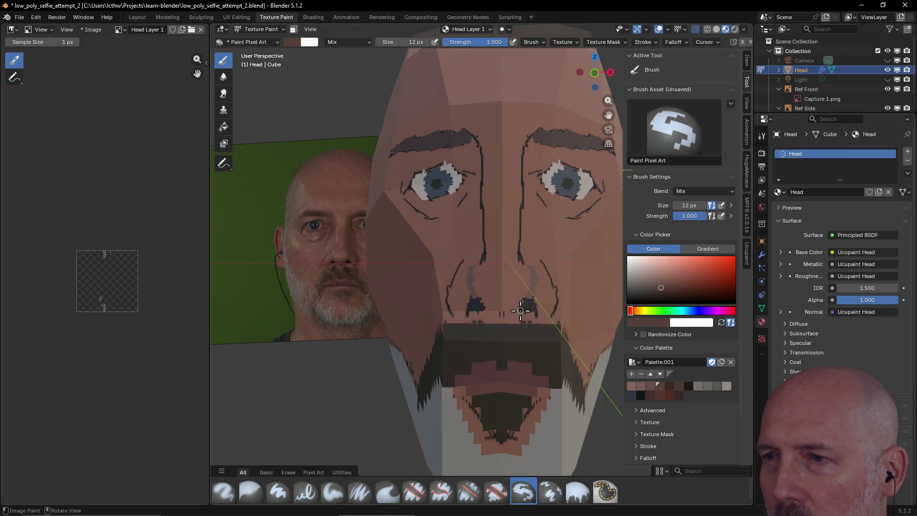
pyautogui.moveTo(542, 263); pyautogui.dragTo(554, 310)
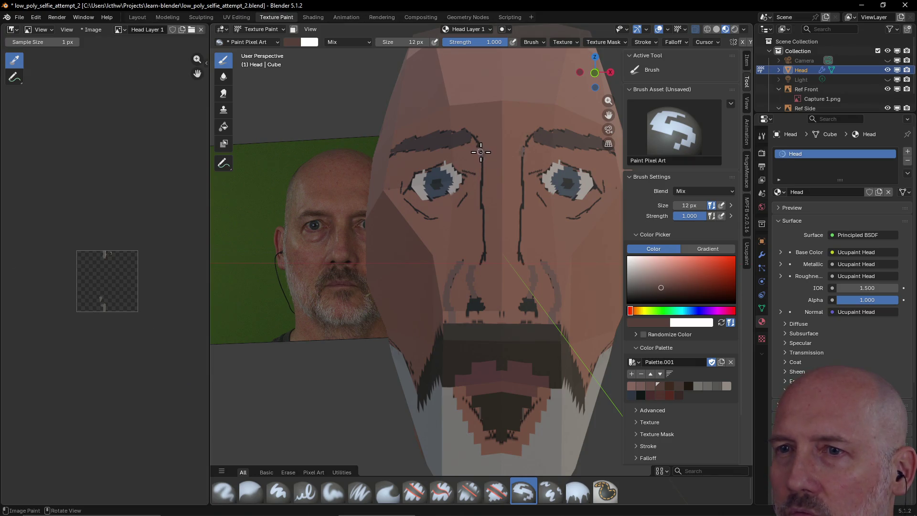
# Paint over the upper nose line in skin colour and touch up near the right eye in orange skin tone
pyautogui.moveTo(479, 147); pyautogui.dragTo(483, 255)
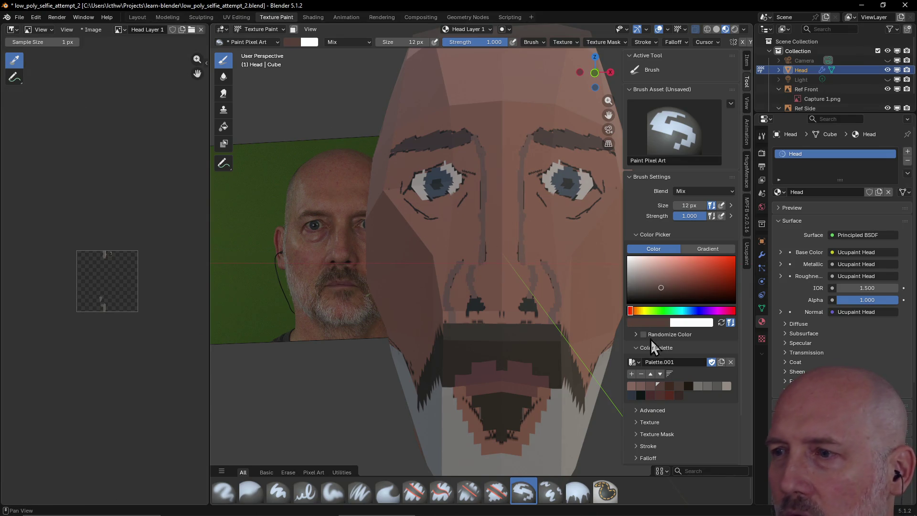
pyautogui.click(671, 385)
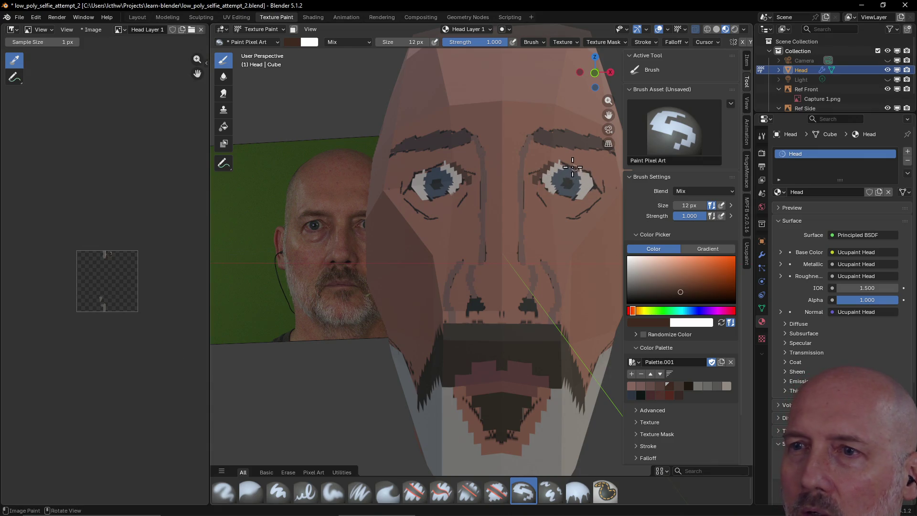
pyautogui.moveTo(549, 164)
pyautogui.mouseDown()
pyautogui.moveTo(592, 177)
pyautogui.moveTo(600, 198)
pyautogui.moveTo(589, 219)
pyautogui.mouseUp()
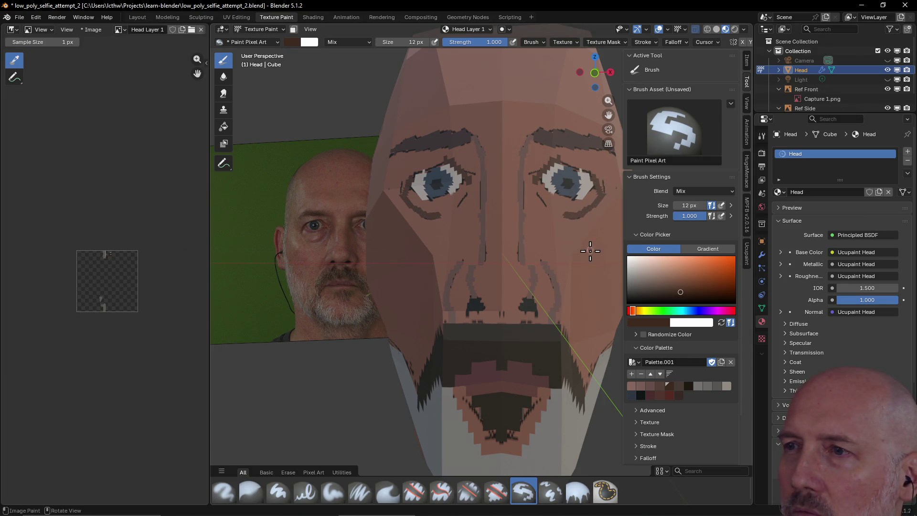